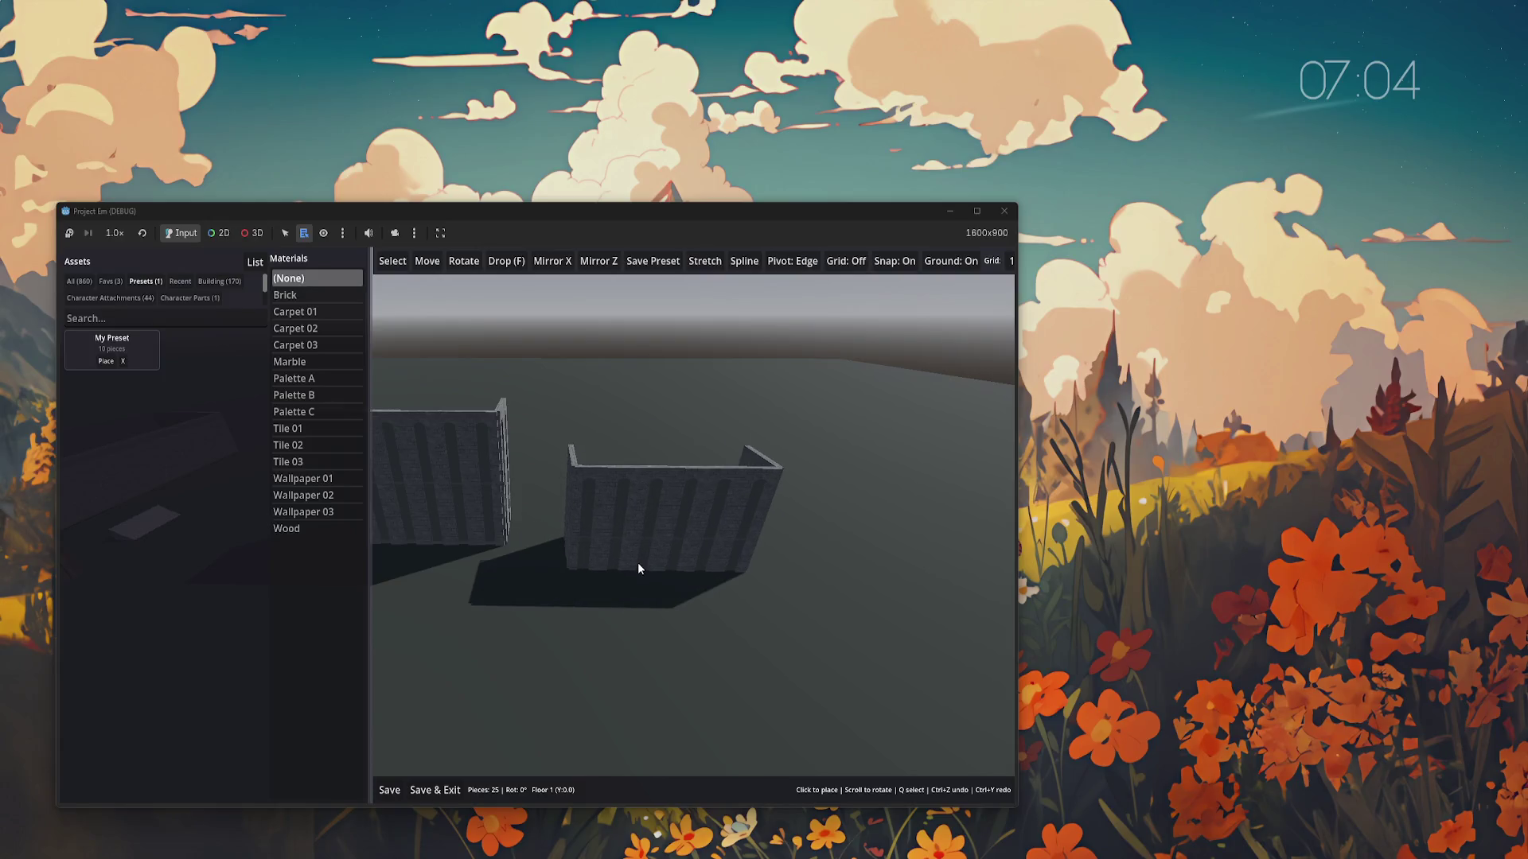
scroll(653, 535, down, 4)
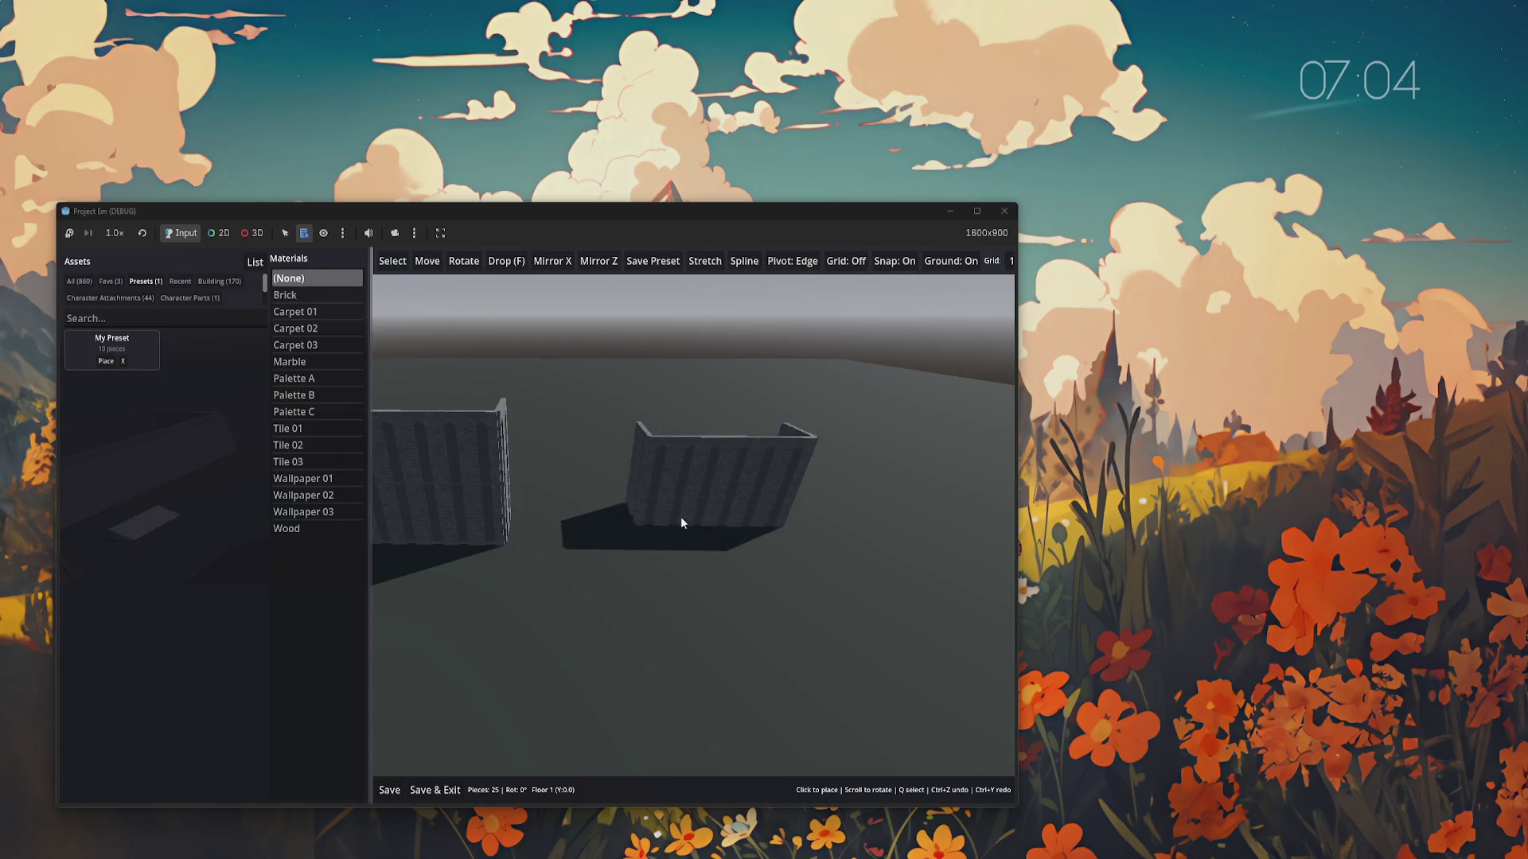
Rotate the ribbed wall preview, toggle Snap off and back on, and narrow the side panels
click(894, 261)
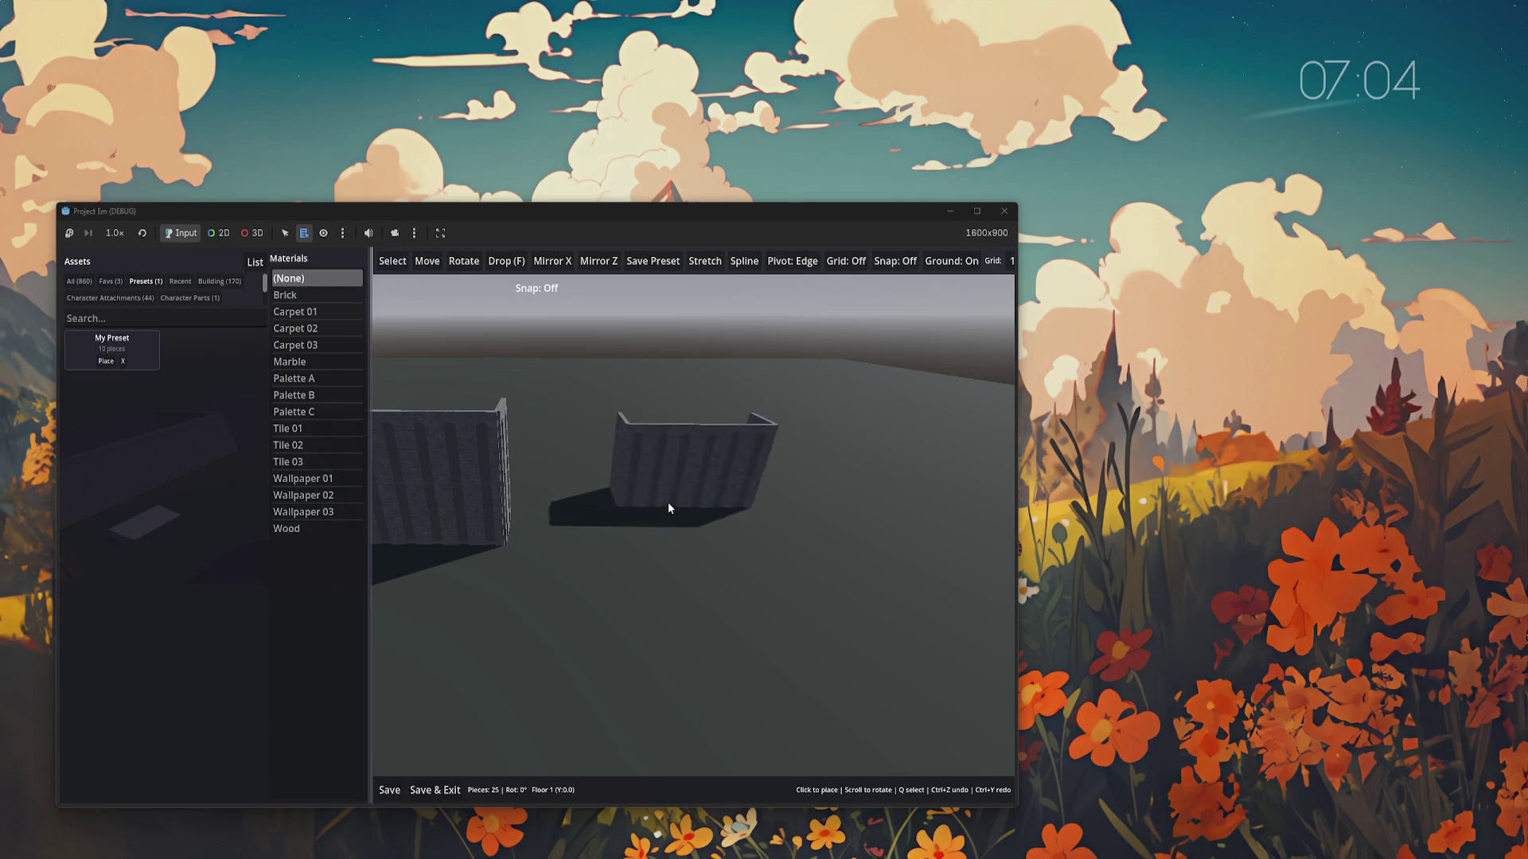
click(895, 261)
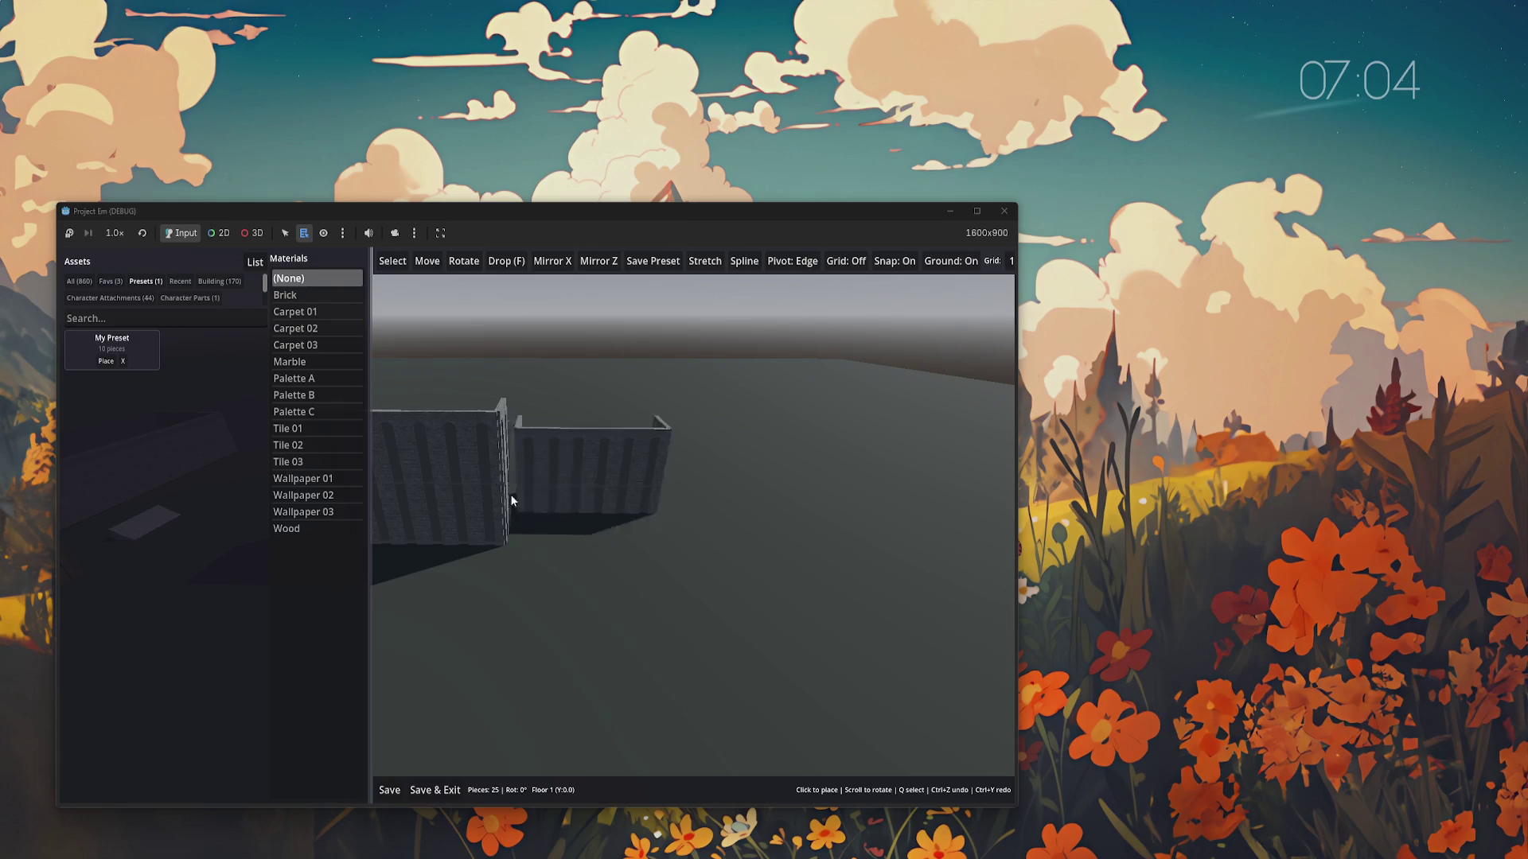
drag(370, 446, 255, 445)
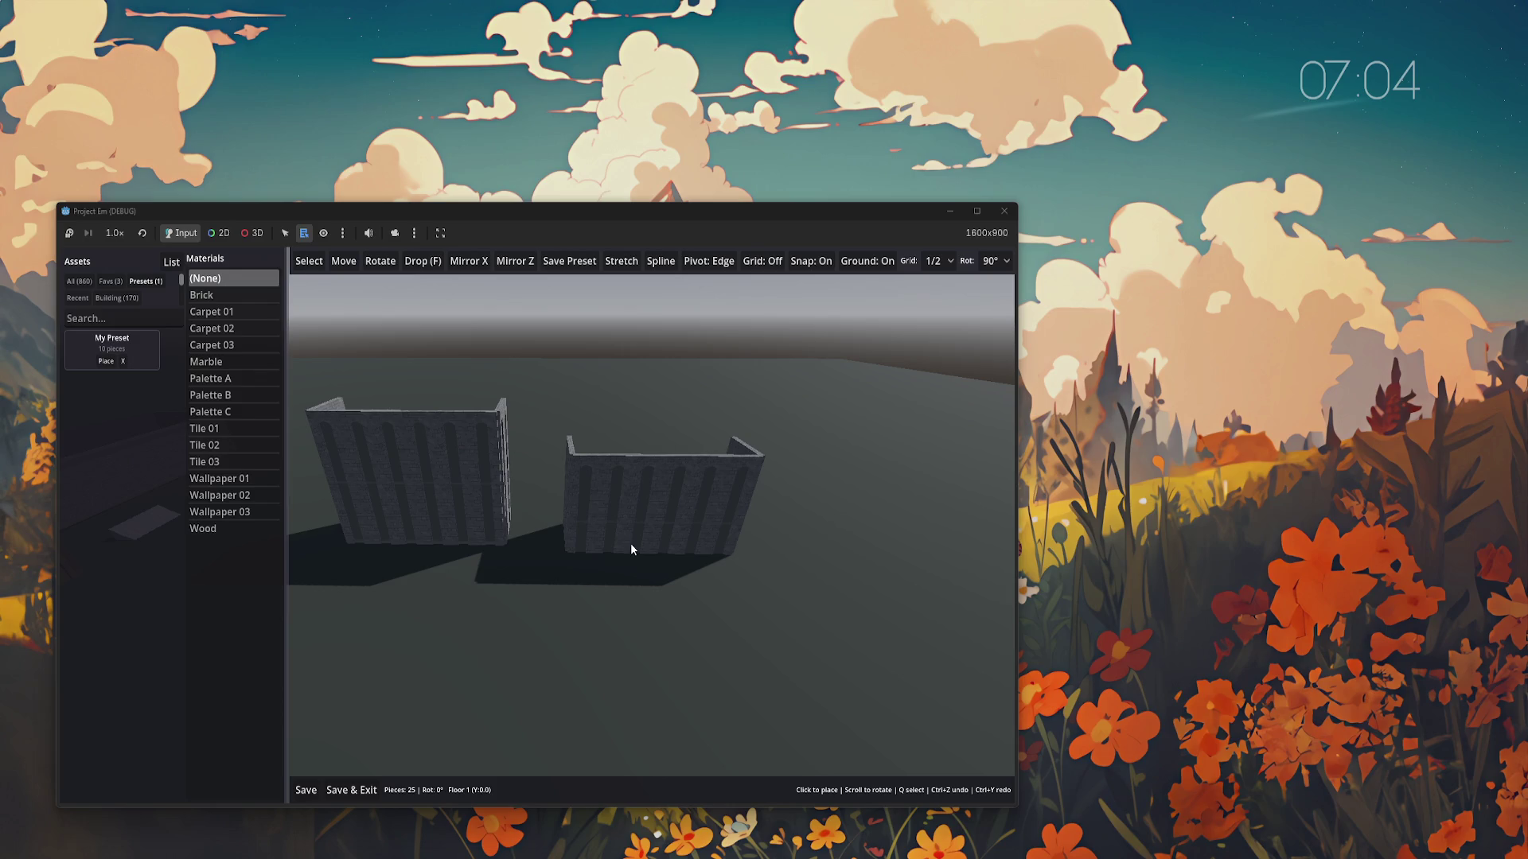
Cancel the wall preset placement, show All assets, then pick and drop Acoustic Guitar 01
key(Escape)
click(79, 282)
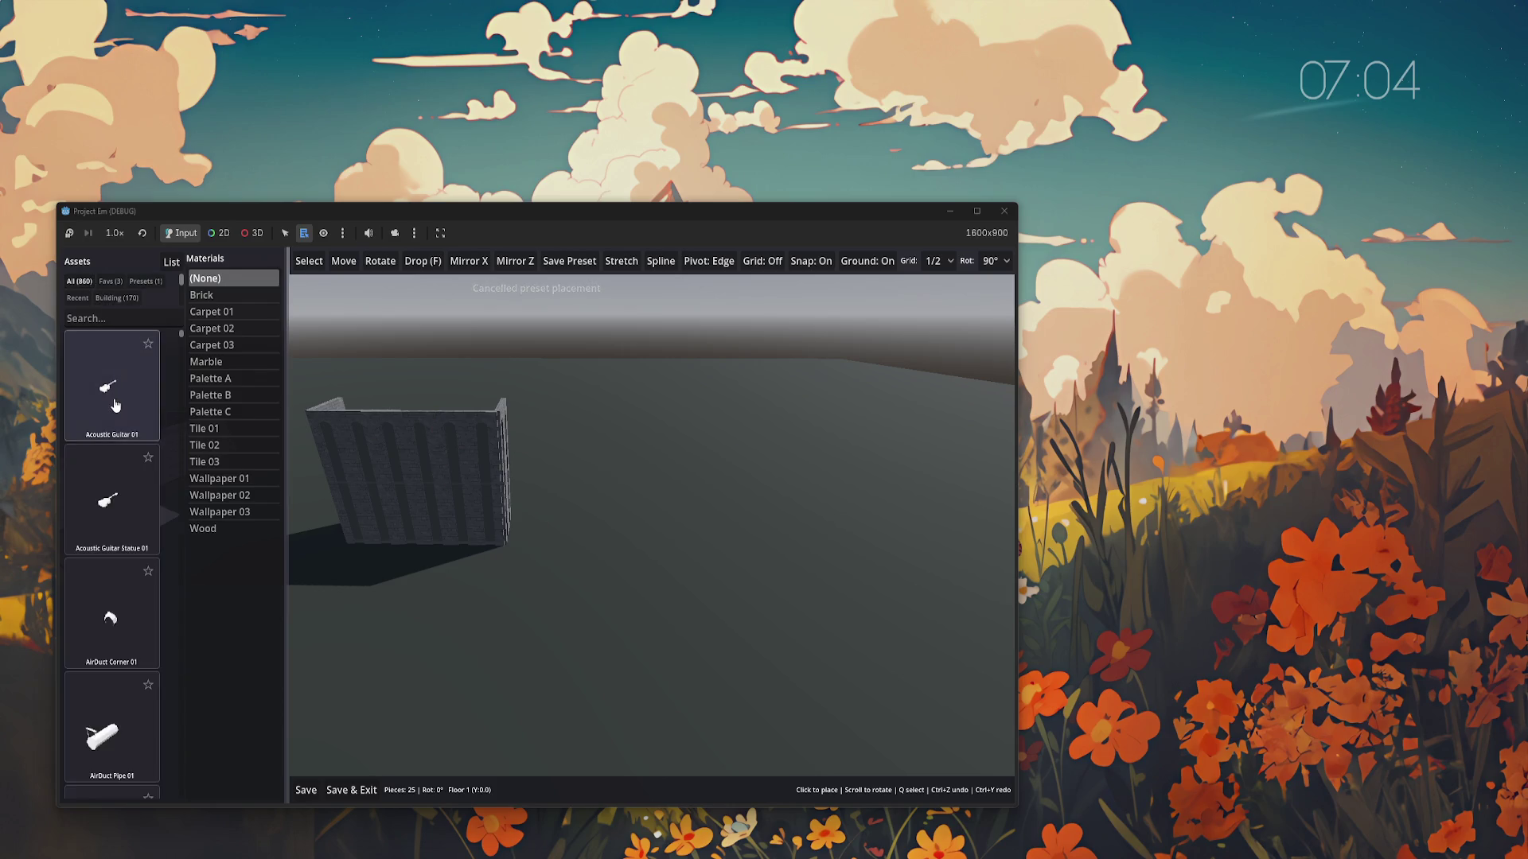
click(111, 386)
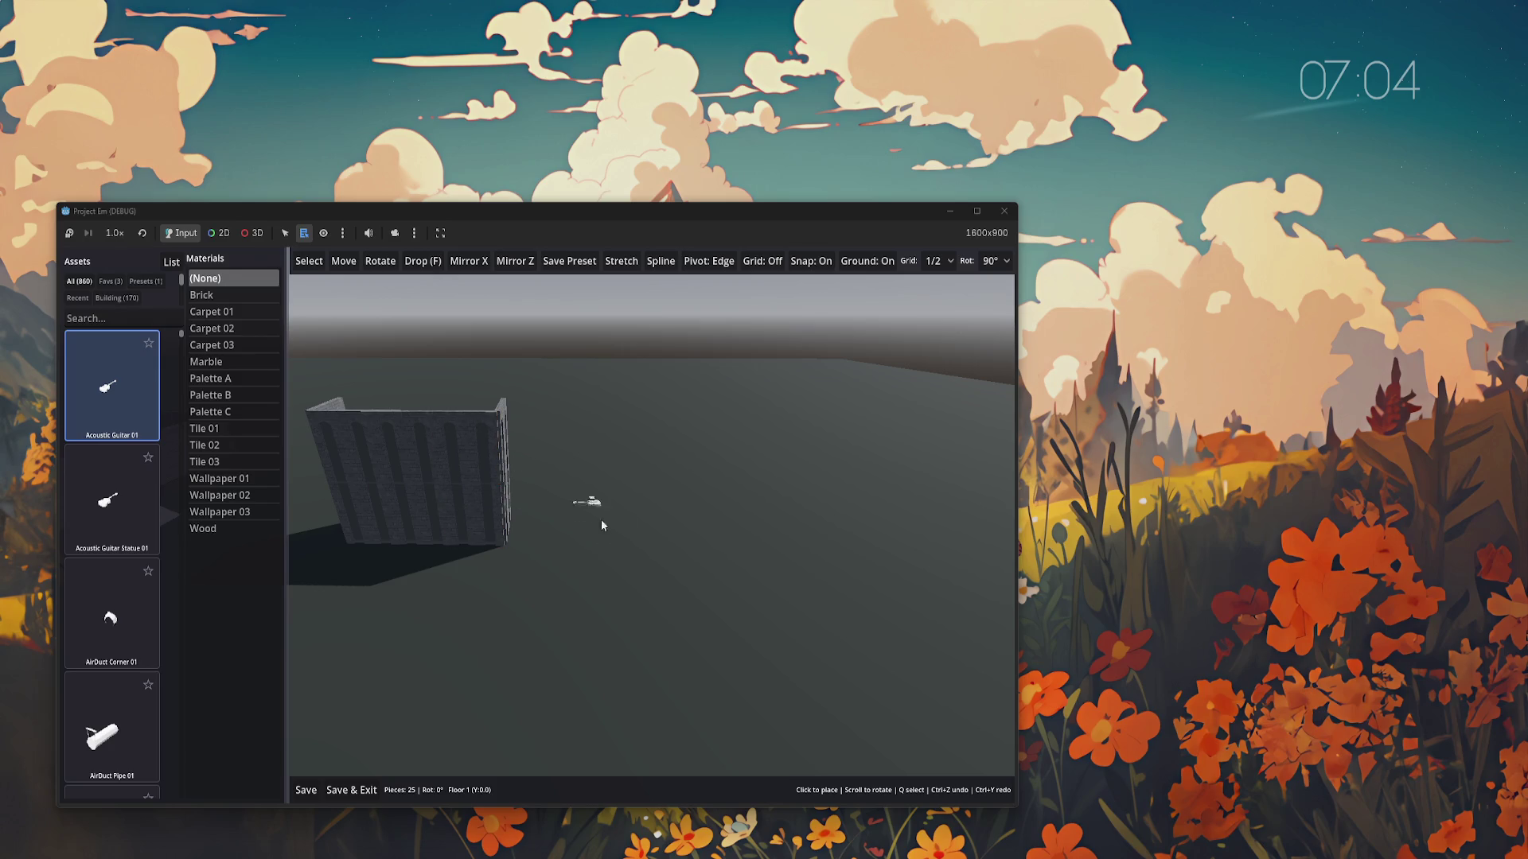
key(Escape)
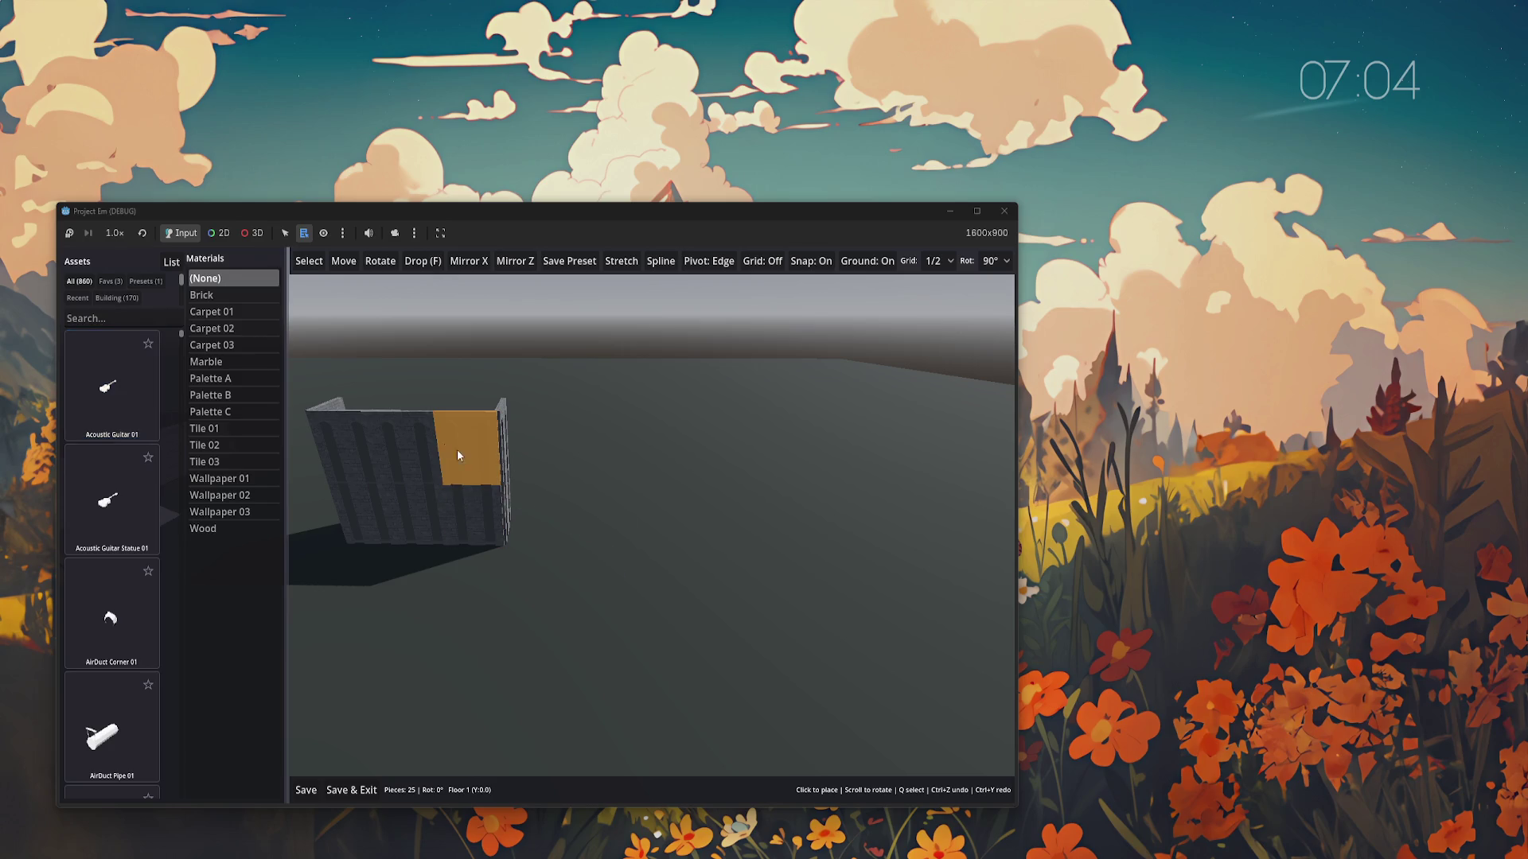
Move the ribbed wall's right-end panel aside, then undo to restore it
key(w)
click(478, 472)
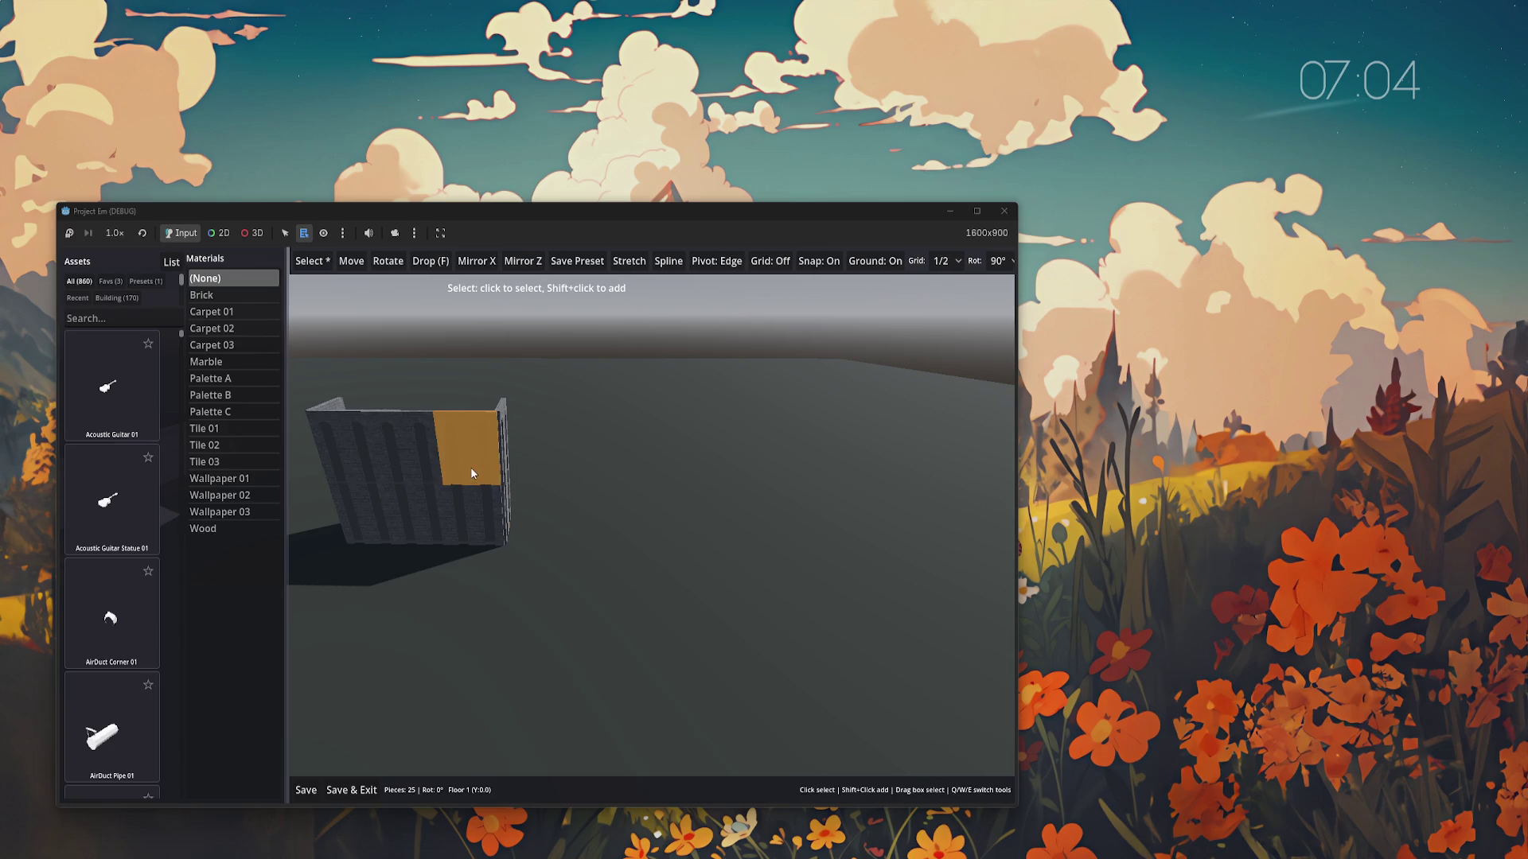
mouse_move(481, 489)
mouse_down()
mouse_move(614, 494)
mouse_move(627, 517)
mouse_up()
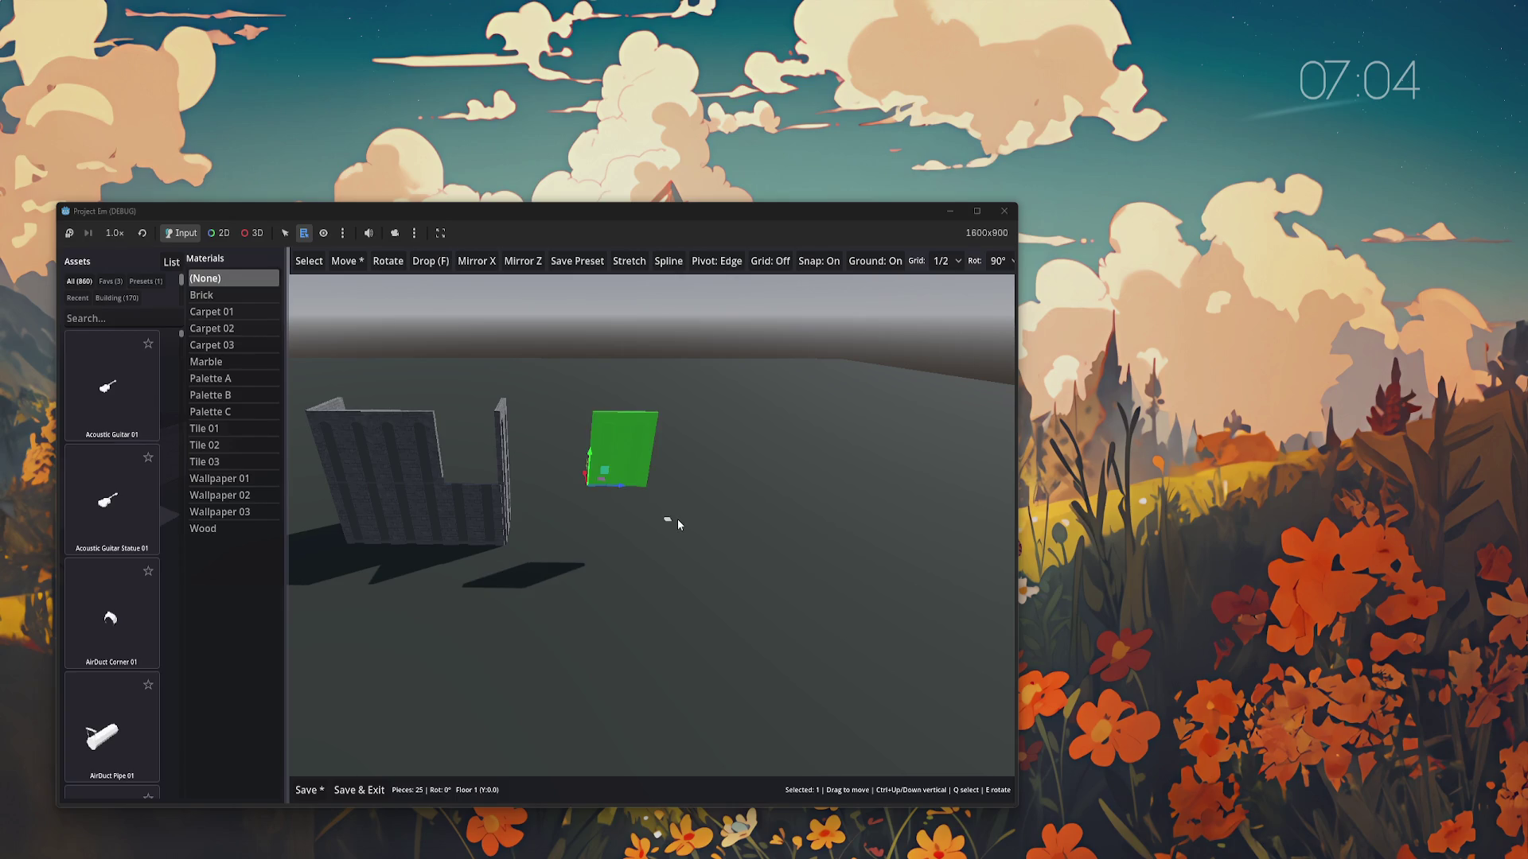
key(ctrl+z)
key(Escape)
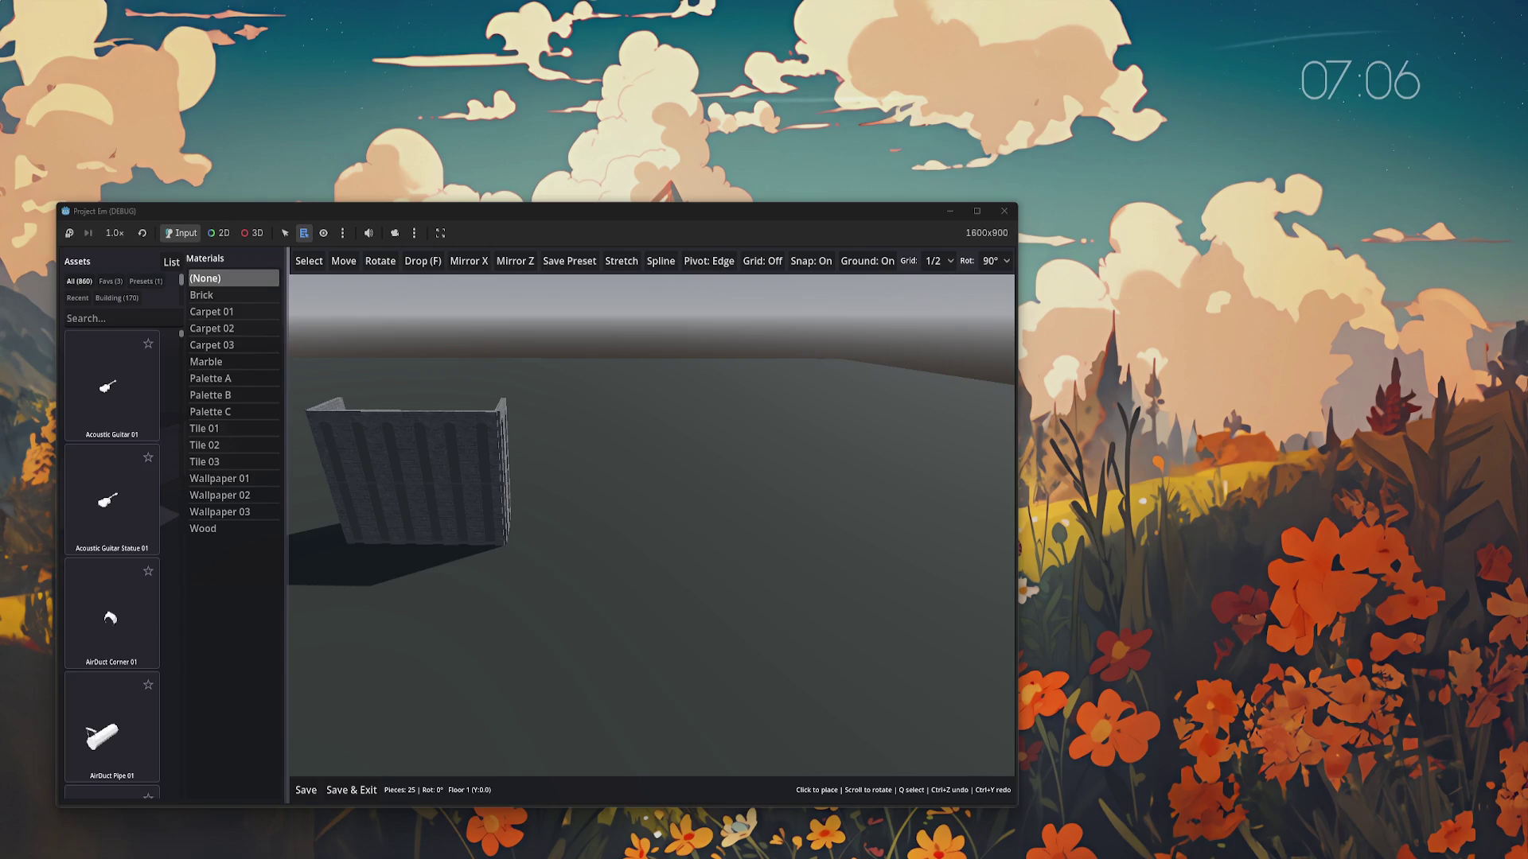
Close the map editor window with Alt+F4
key(alt+F4)
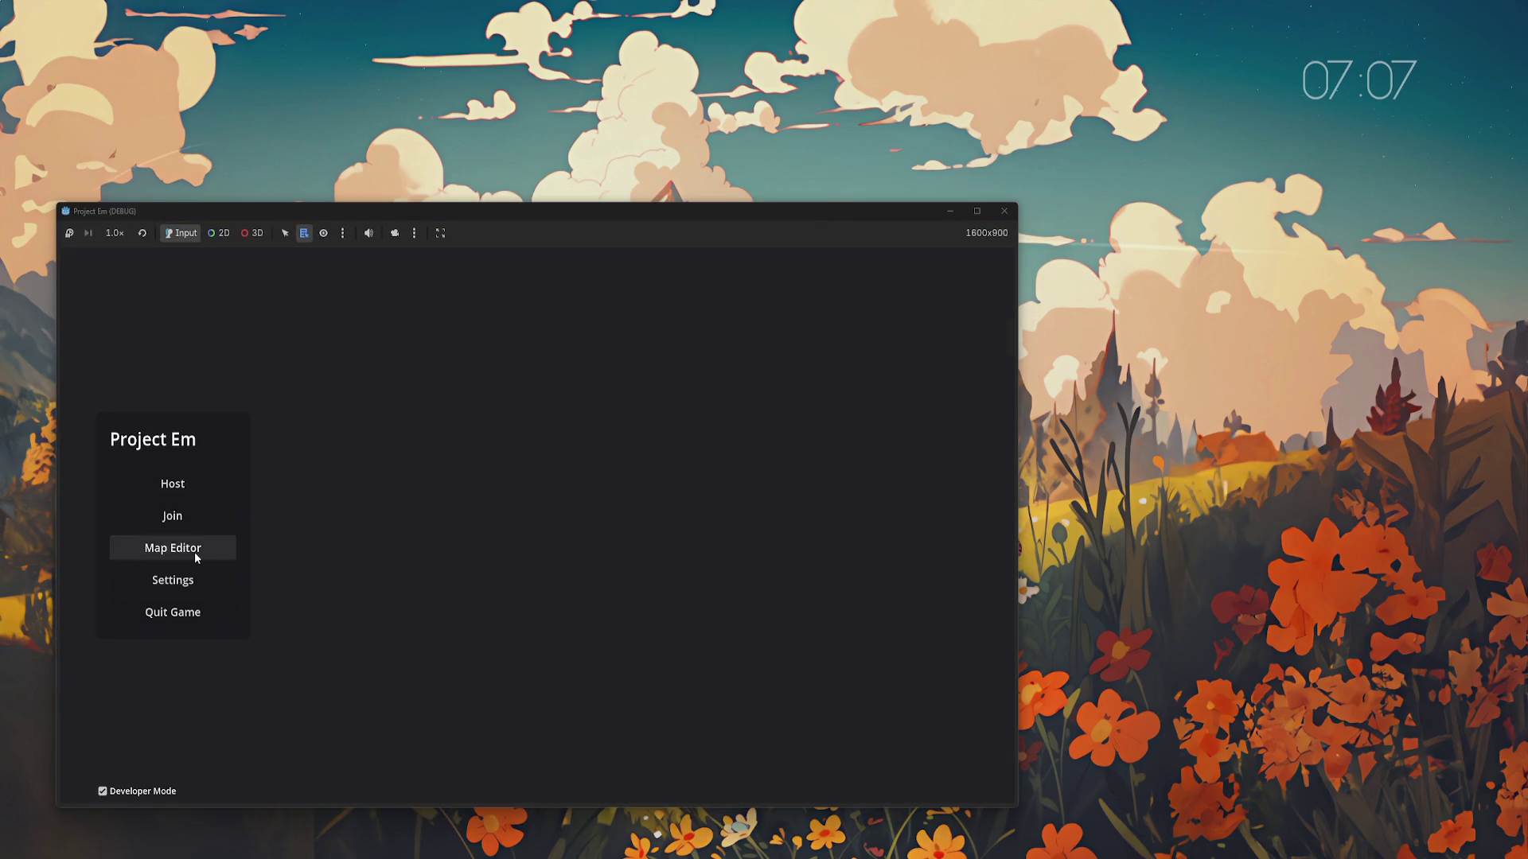
Open the Map Editor, load the Test world and show the Favs assets
click(194, 549)
click(587, 472)
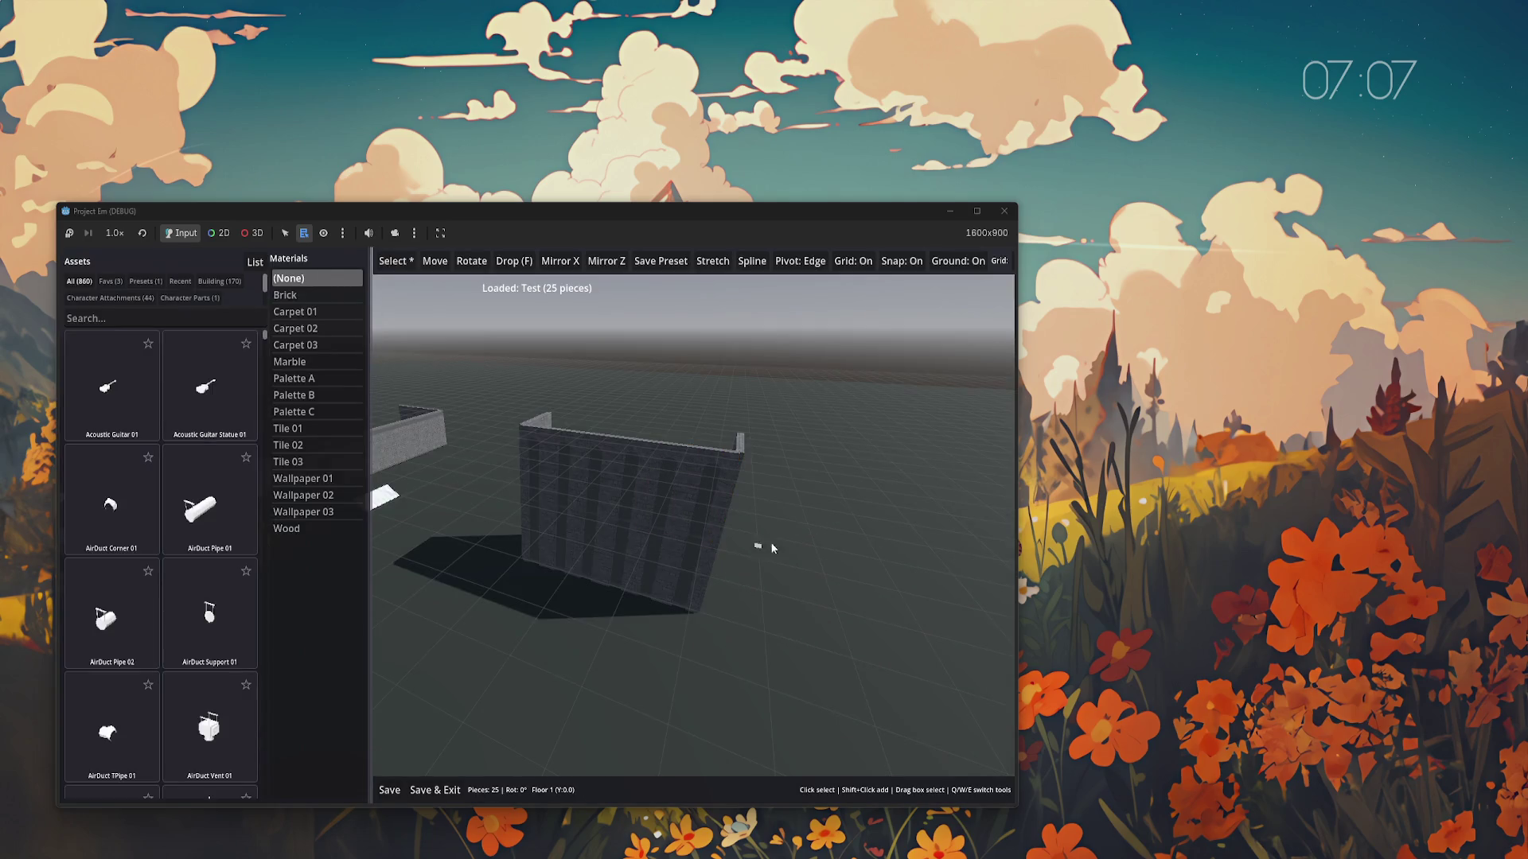
click(111, 281)
Preview Casino Wall 01 on floor 2 and floor 1, then cancel placing it
click(113, 386)
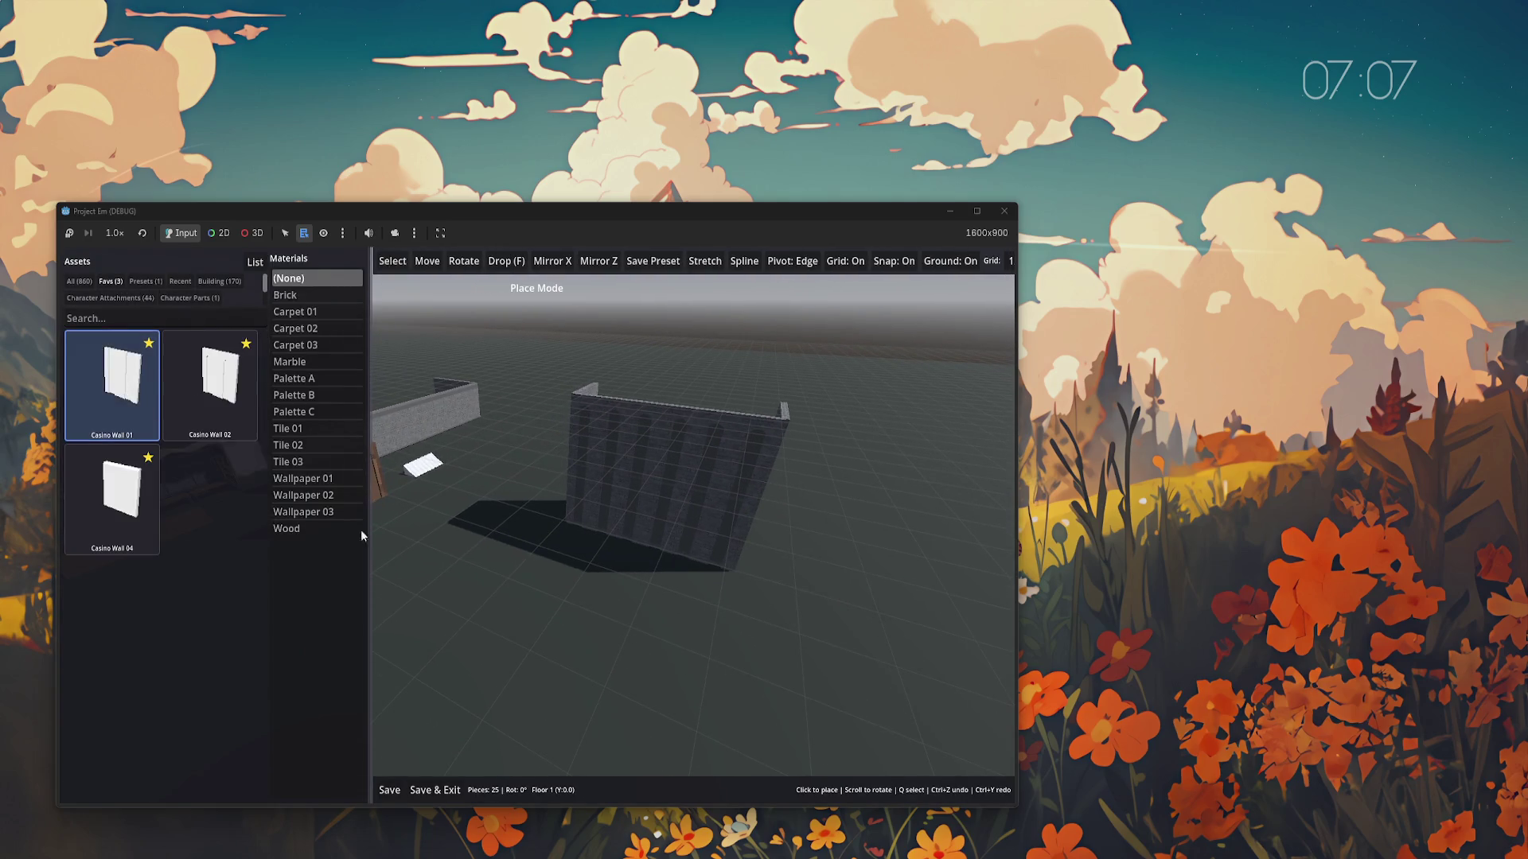
key(Page_Up)
scroll(529, 575, up, 1)
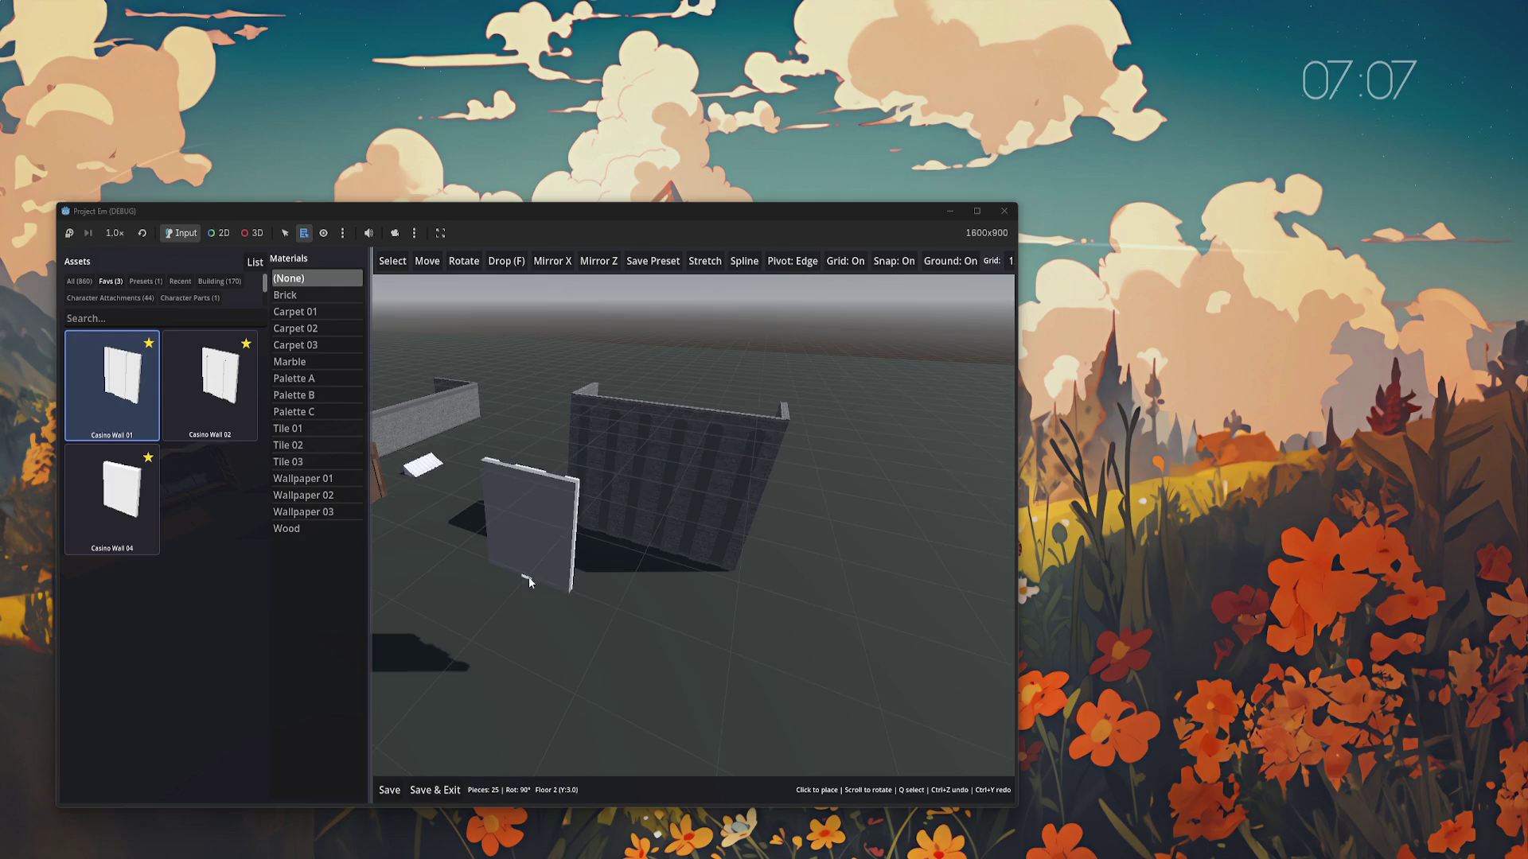
key(Page_Down)
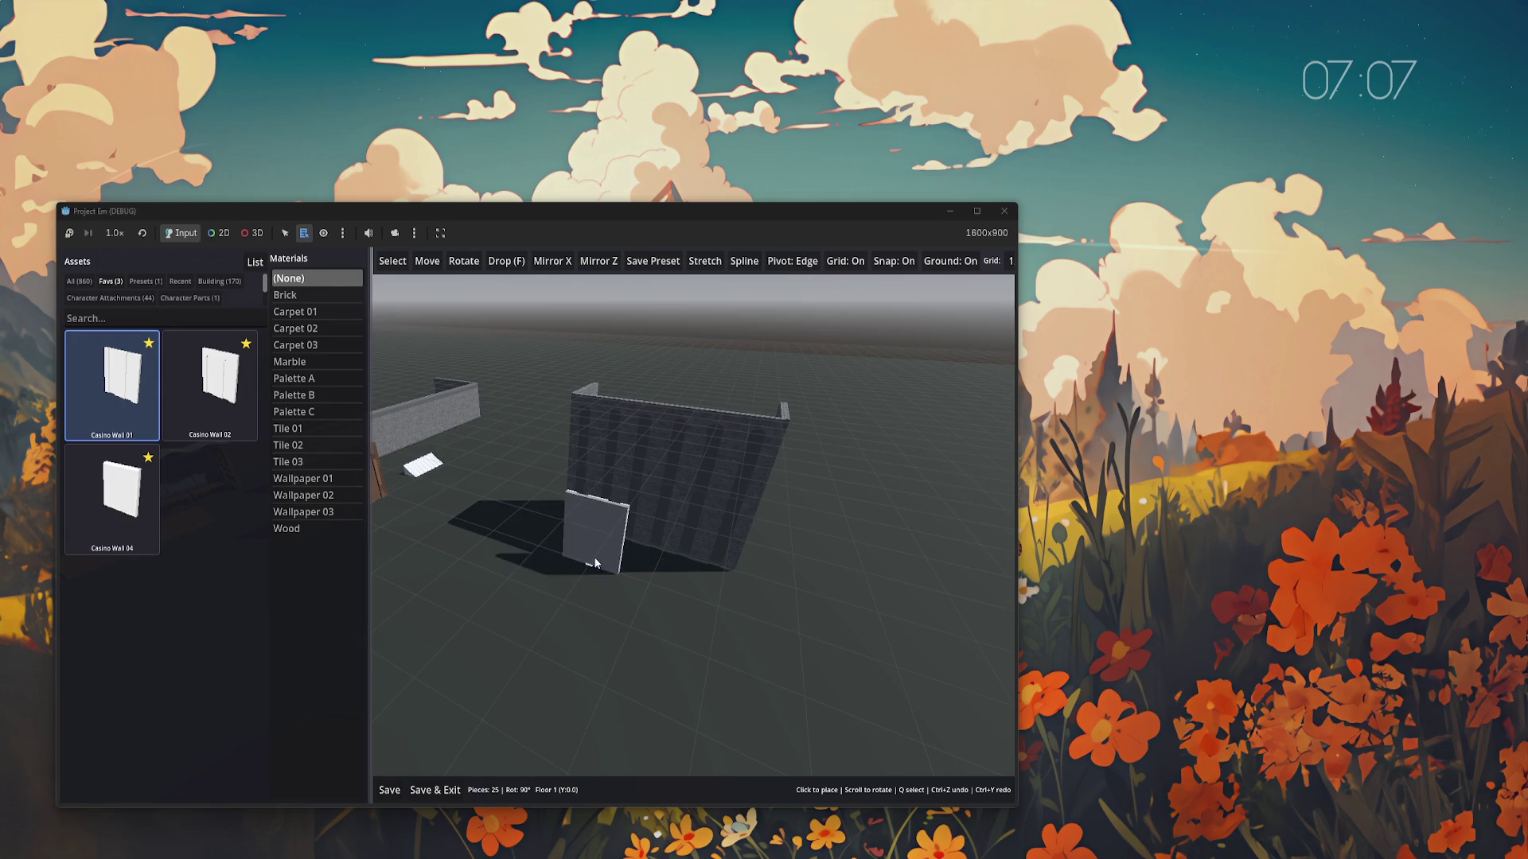
scroll(649, 584, down, 2)
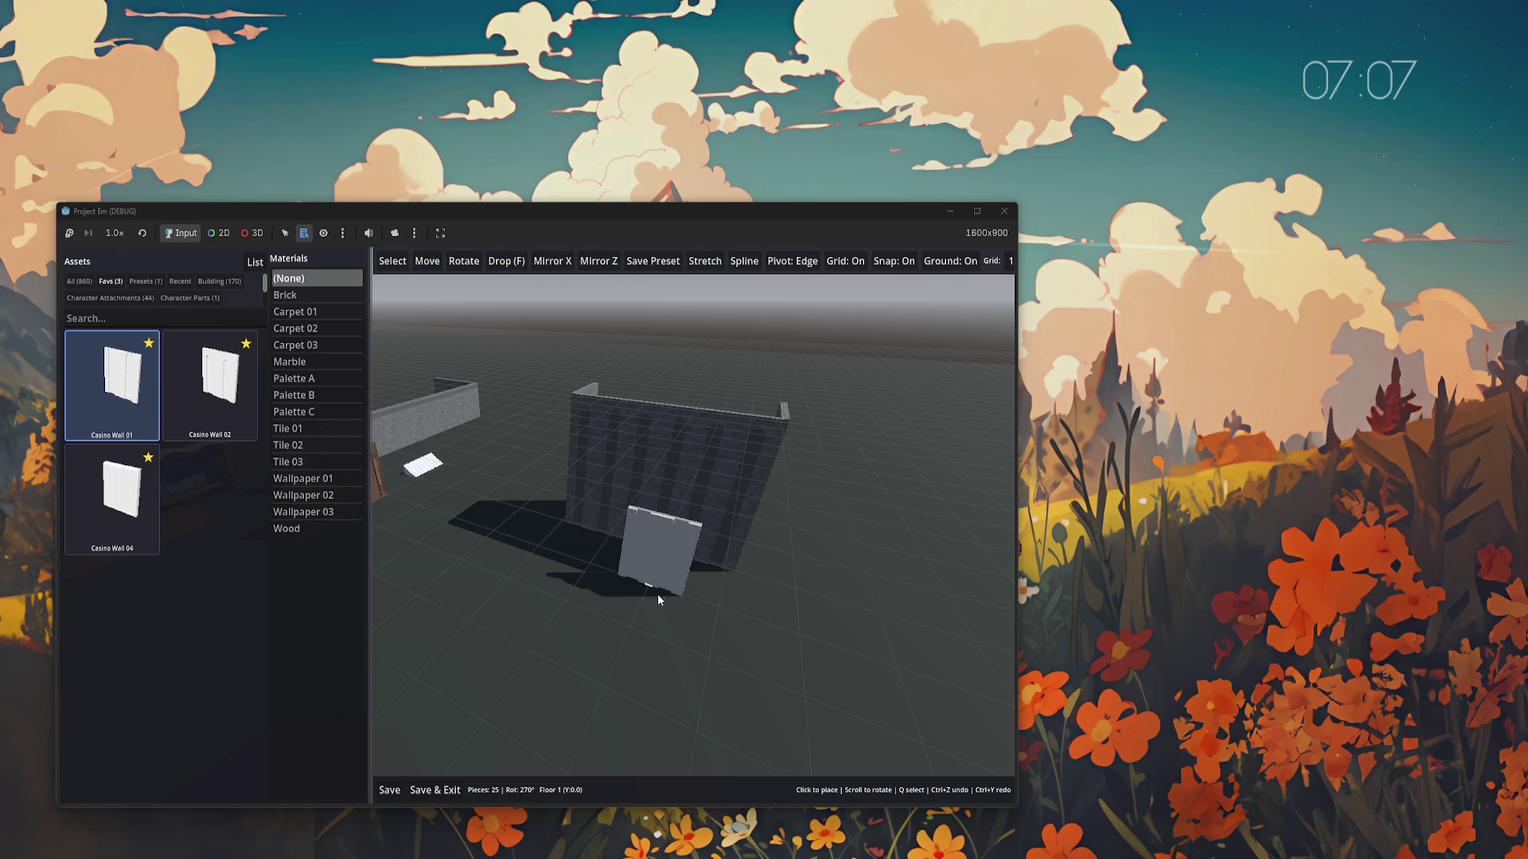
right_click(657, 593)
Move the ribbed wall's right-end panel onto the ground, then undo the move
key(w)
click(724, 468)
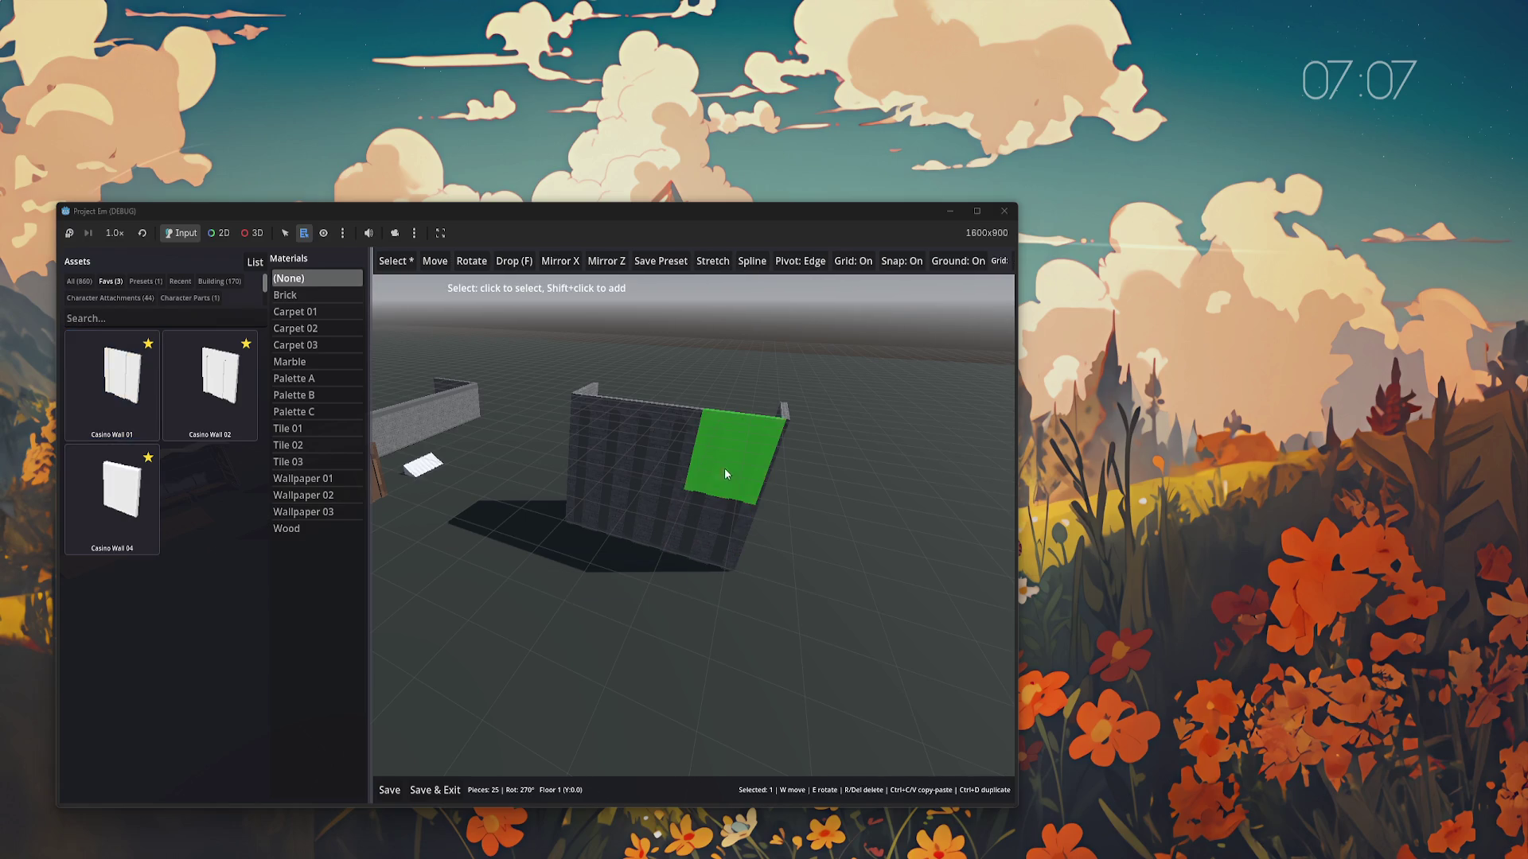
mouse_move(721, 498)
mouse_down()
mouse_move(865, 493)
mouse_move(832, 576)
mouse_up()
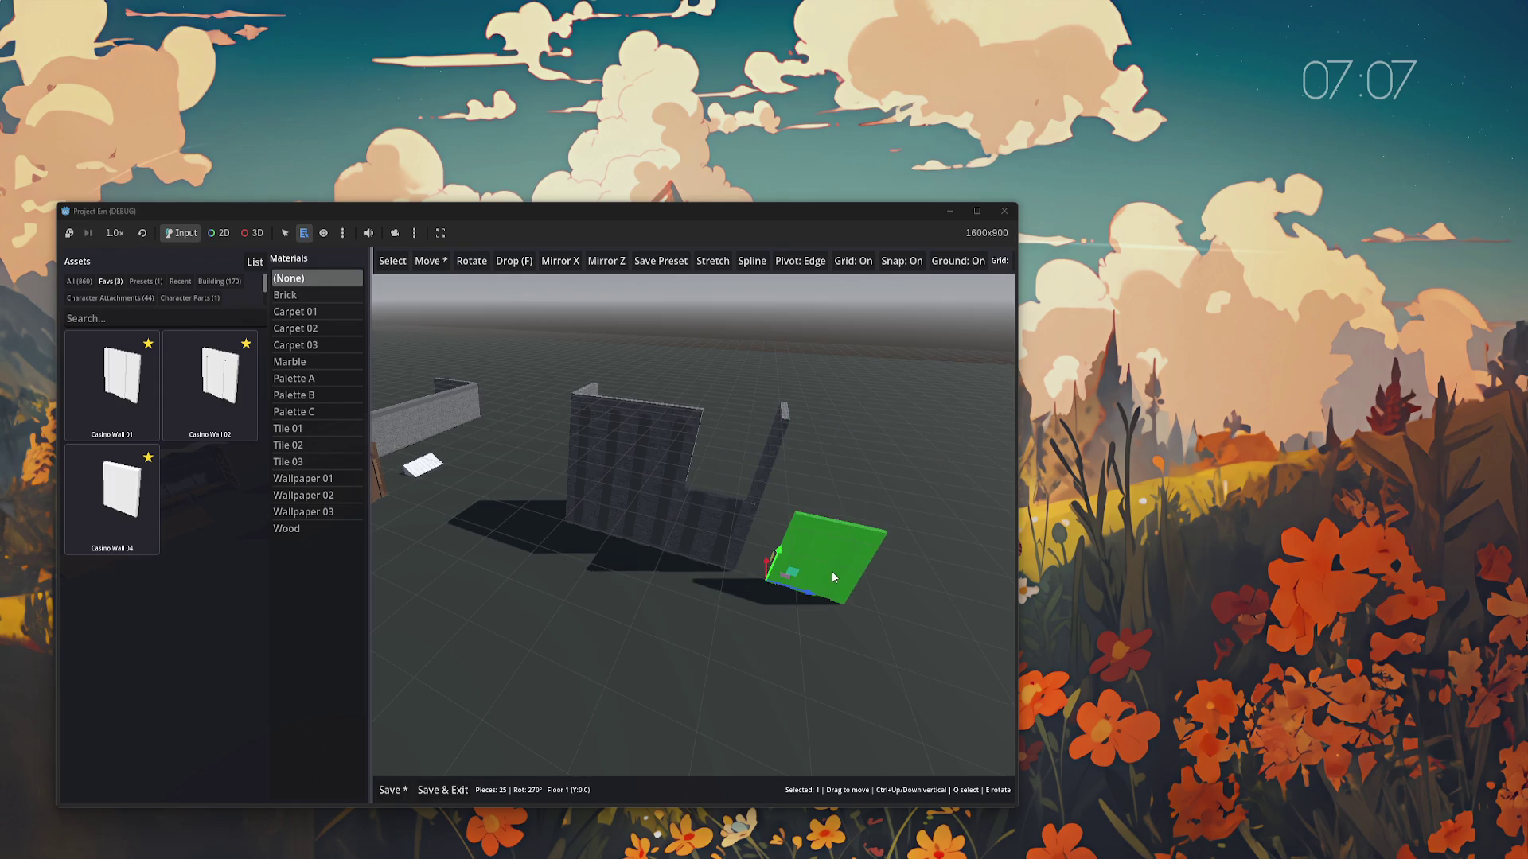
key(ctrl+z)
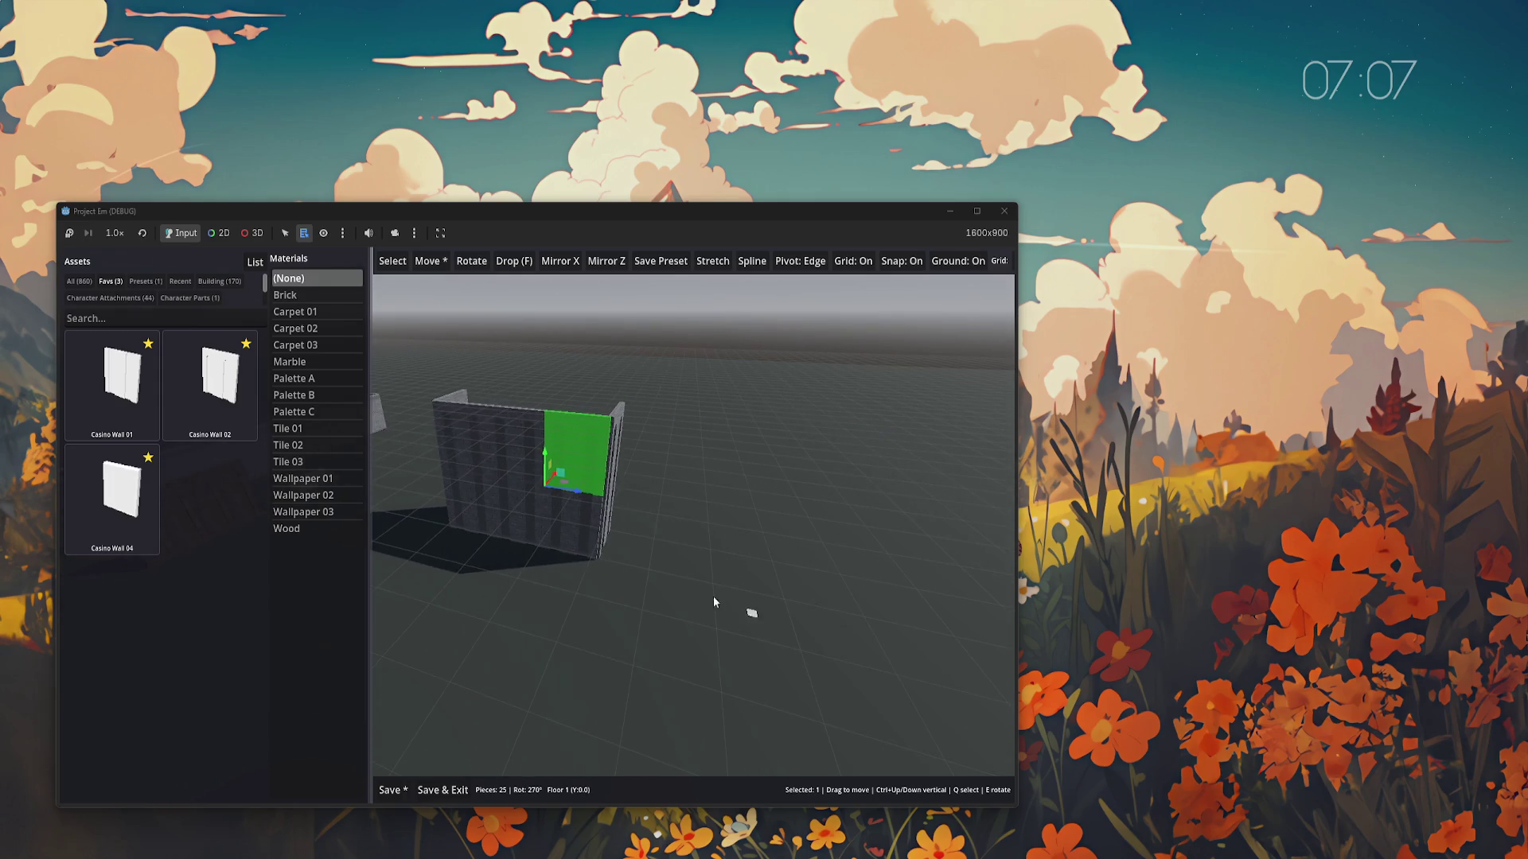
Preview My Preset from the Presets list on floors 1 and 2, then save the map
click(145, 281)
click(107, 361)
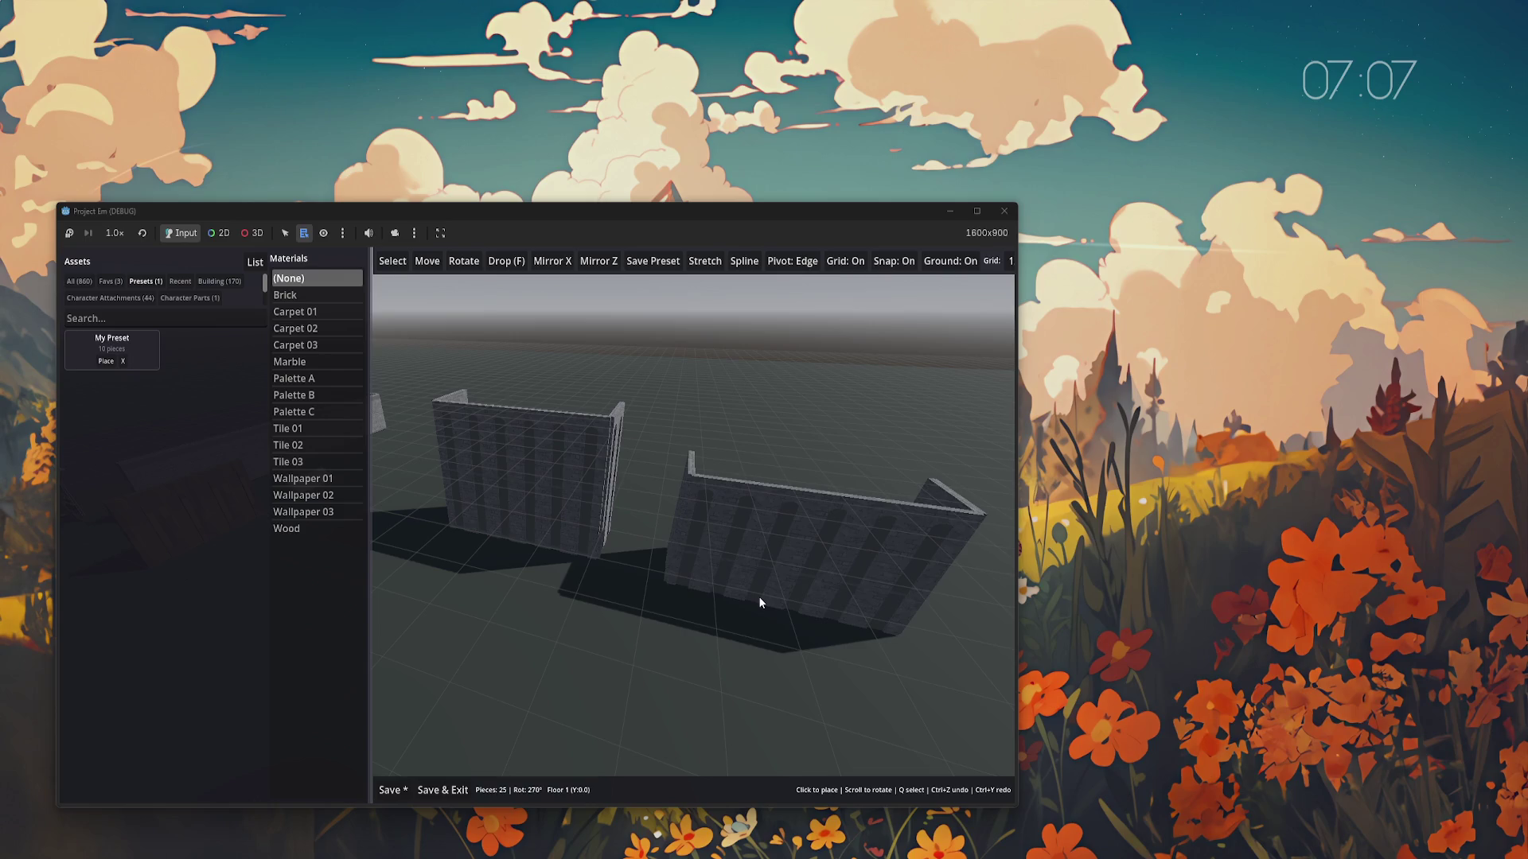
scroll(762, 593, down, 1)
scroll(763, 593, up, 1)
key(Page_Up)
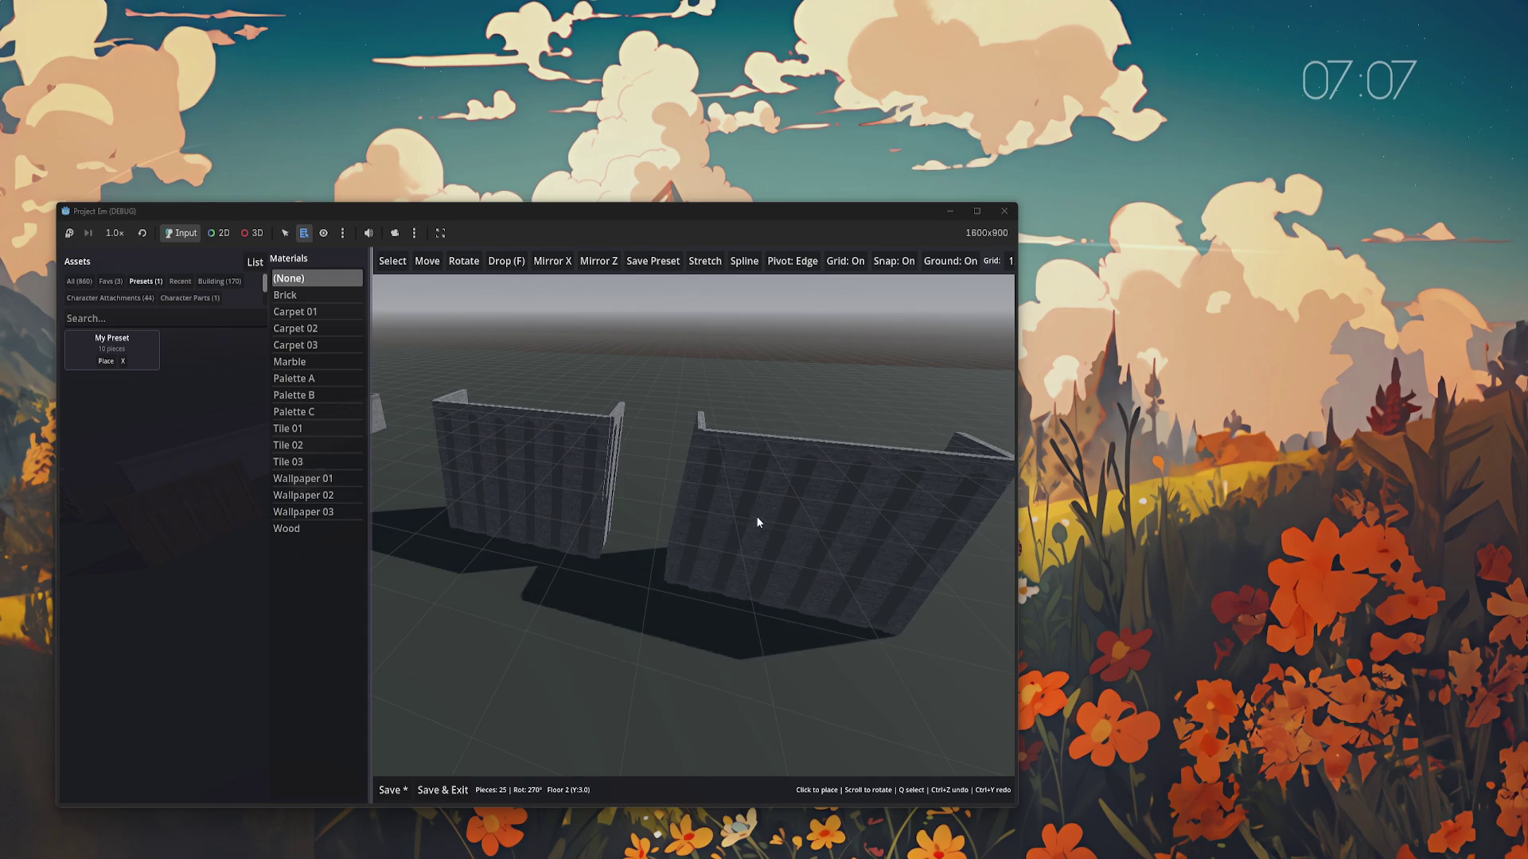
key(Page_Down)
key(Page_Up)
key(Page_Down)
key(Page_Up)
key(ctrl+s)
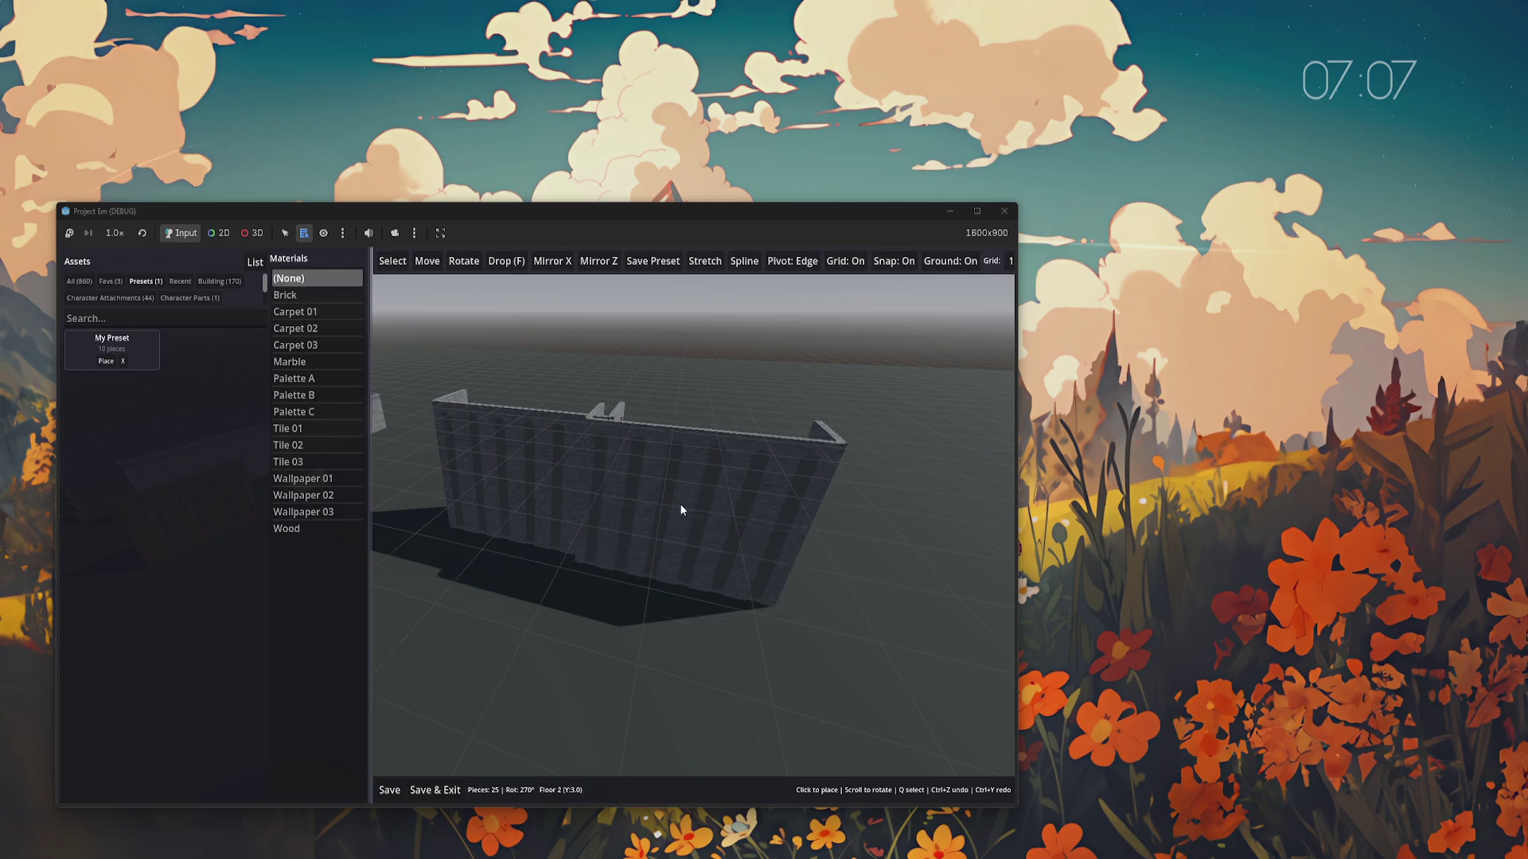
Hide the grid lines and narrow the assets panel to widen the viewport
key(g)
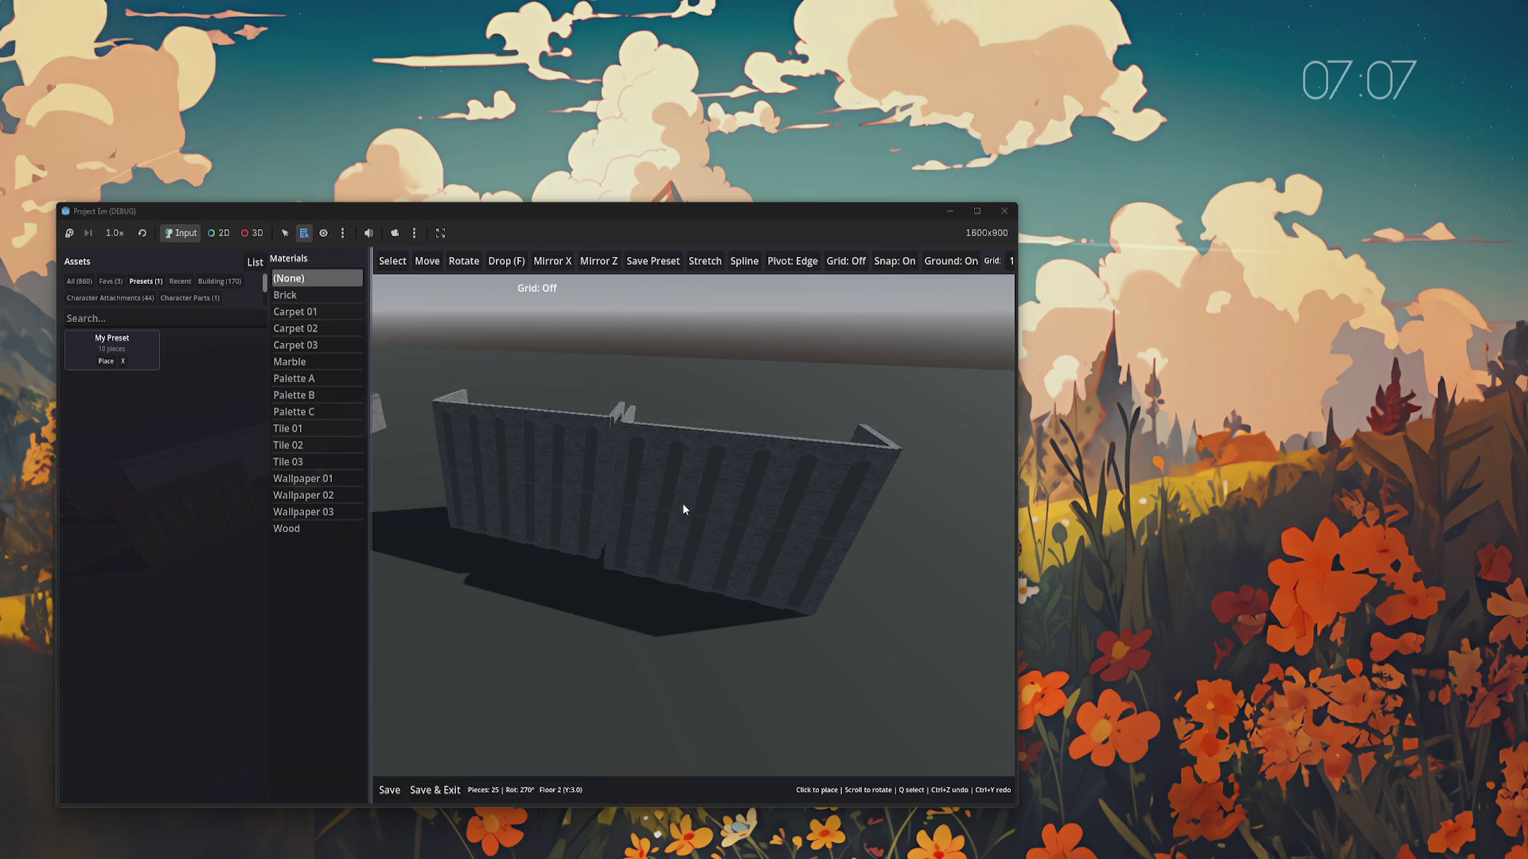
key(m)
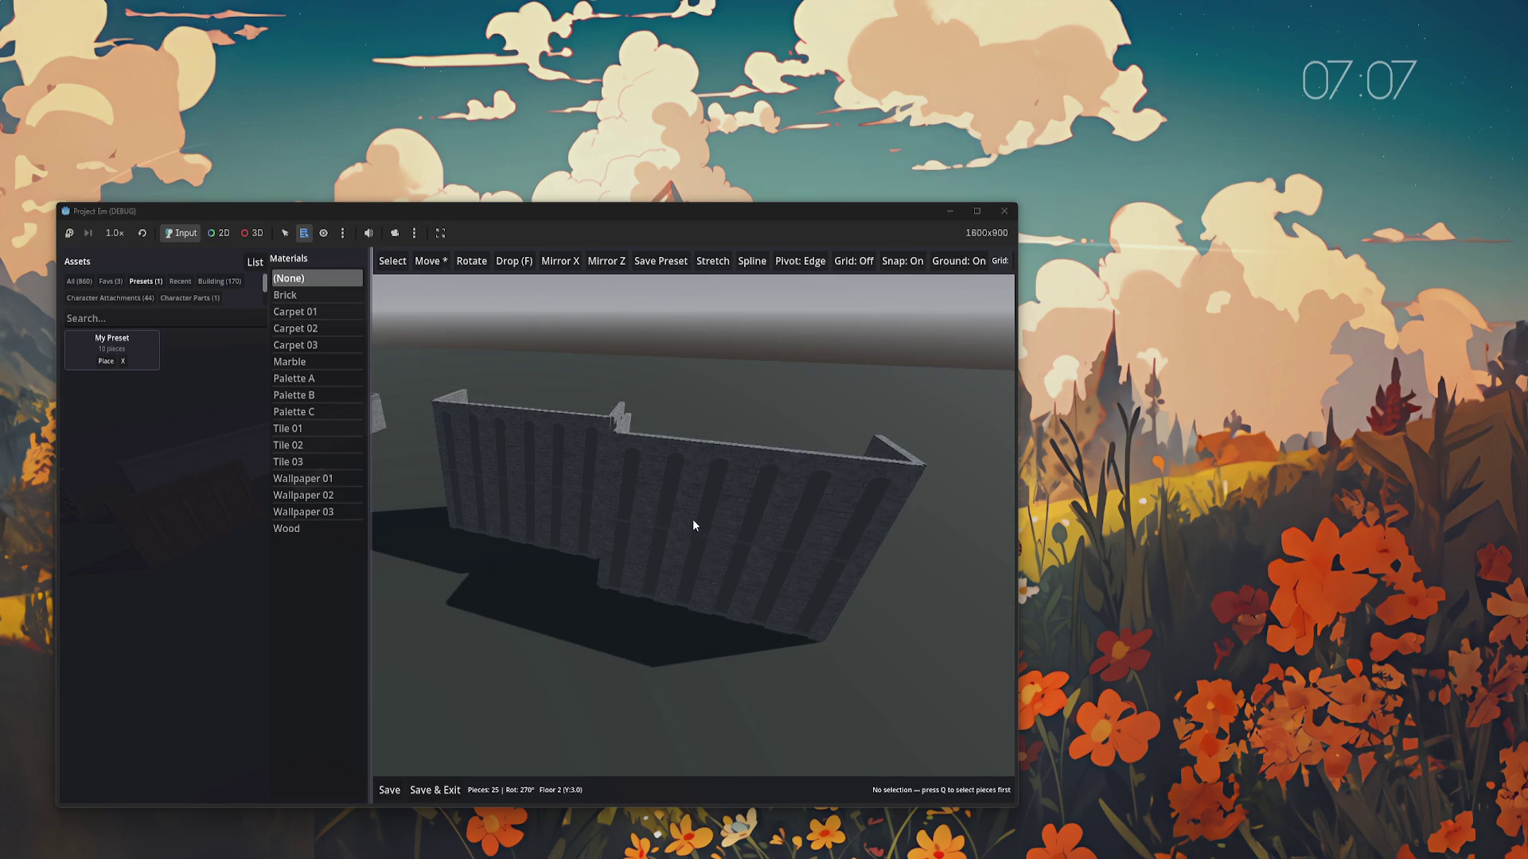
scroll(695, 523, up, 10)
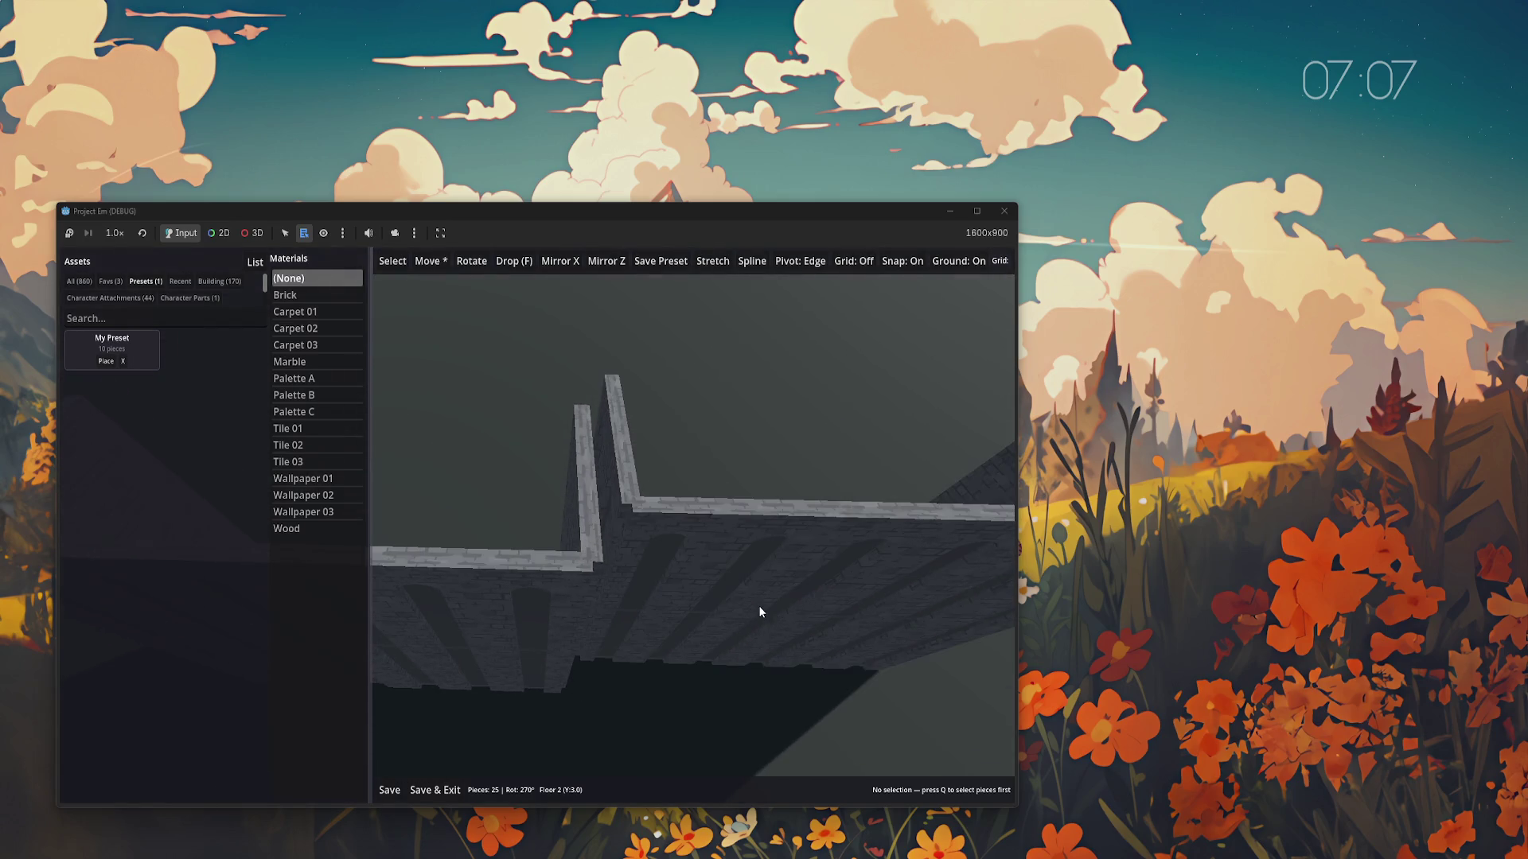
scroll(760, 611, up, 8)
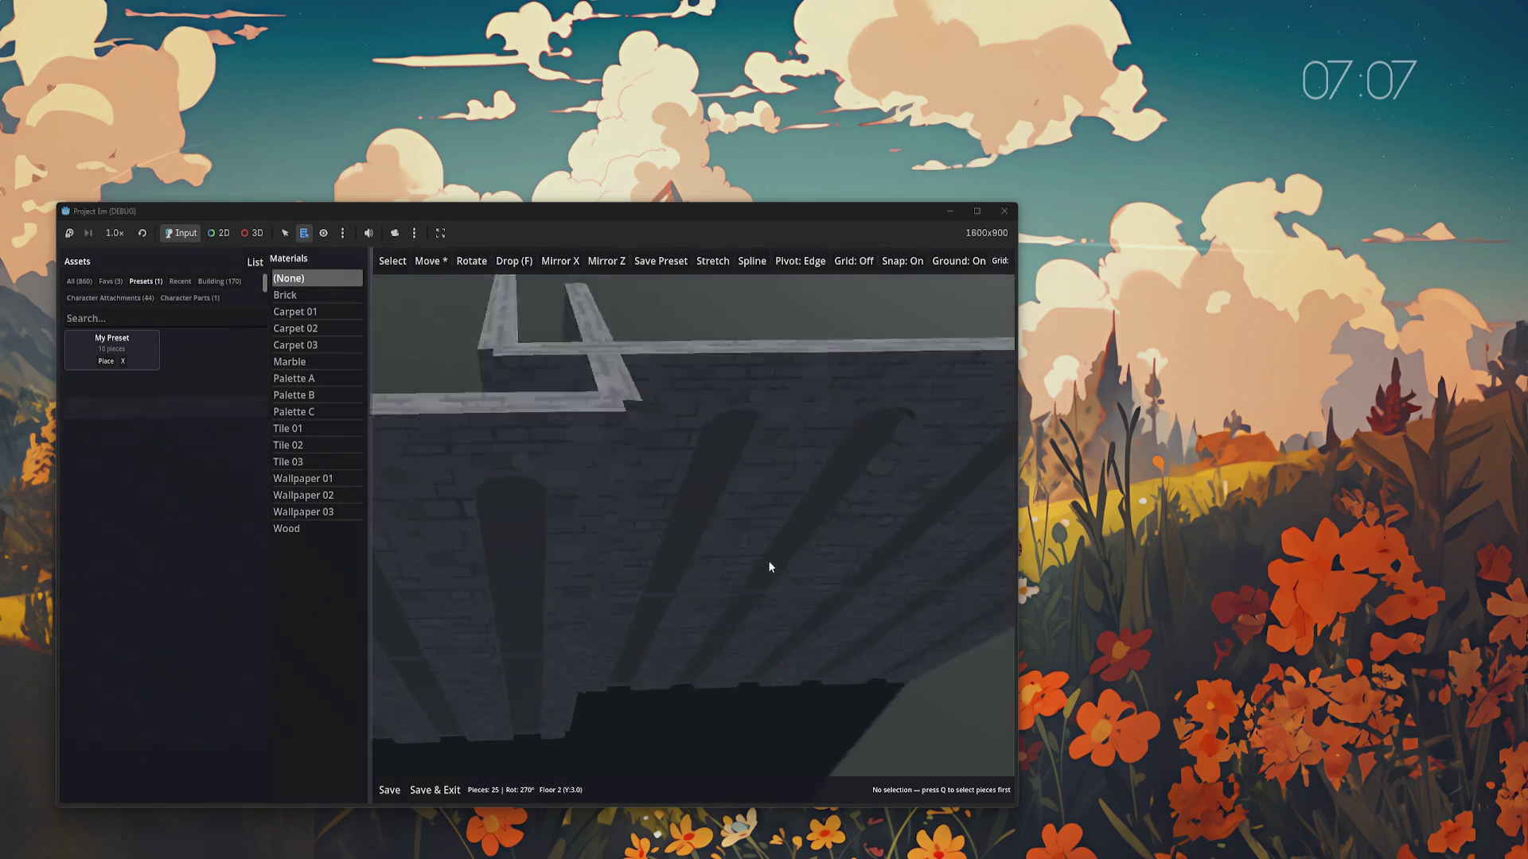
scroll(743, 515, up, 10)
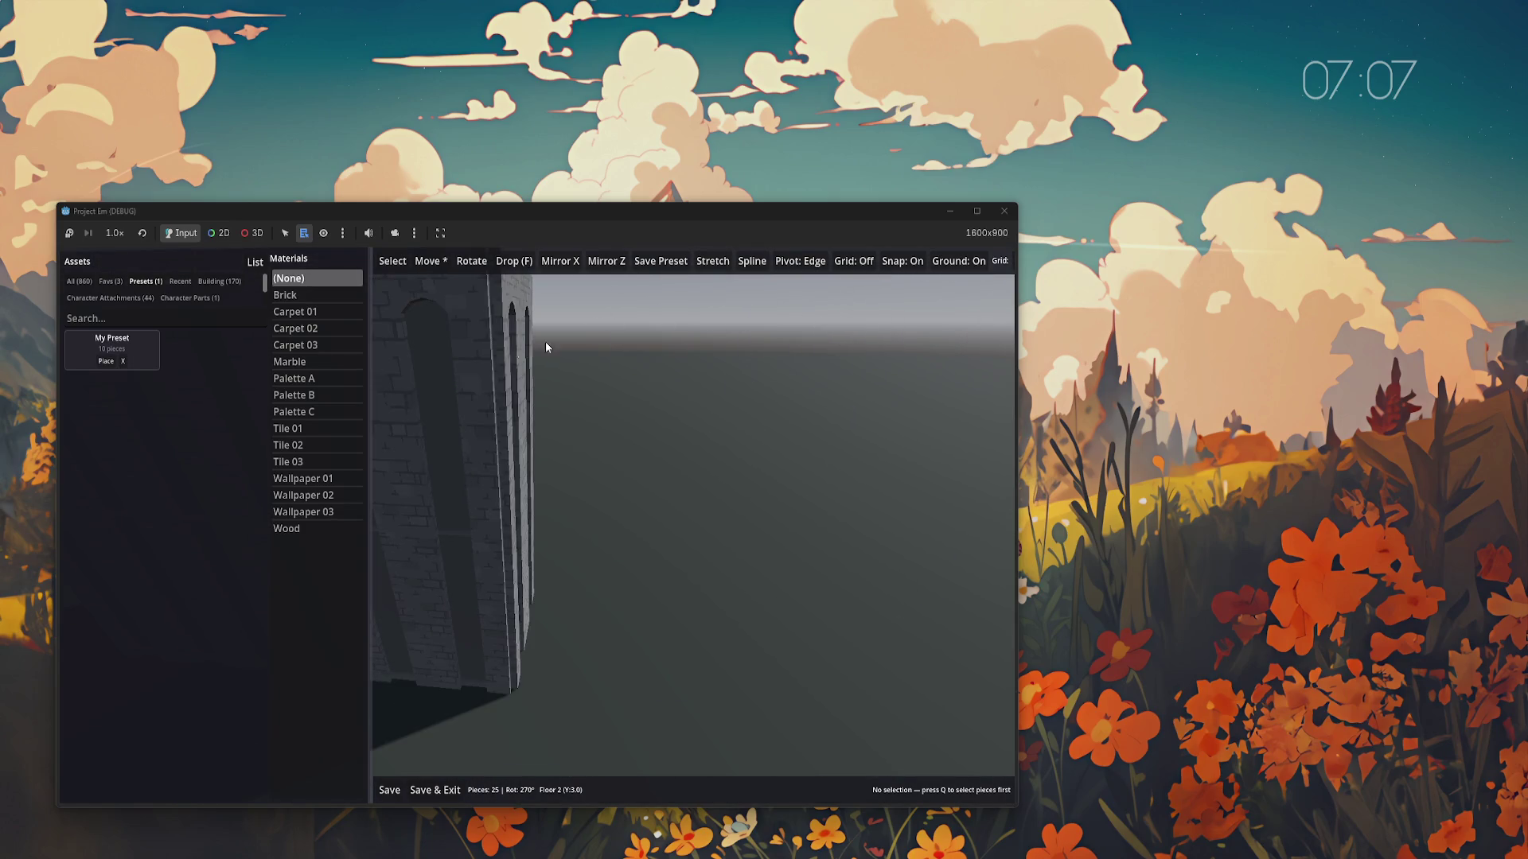
drag(359, 361, 276, 360)
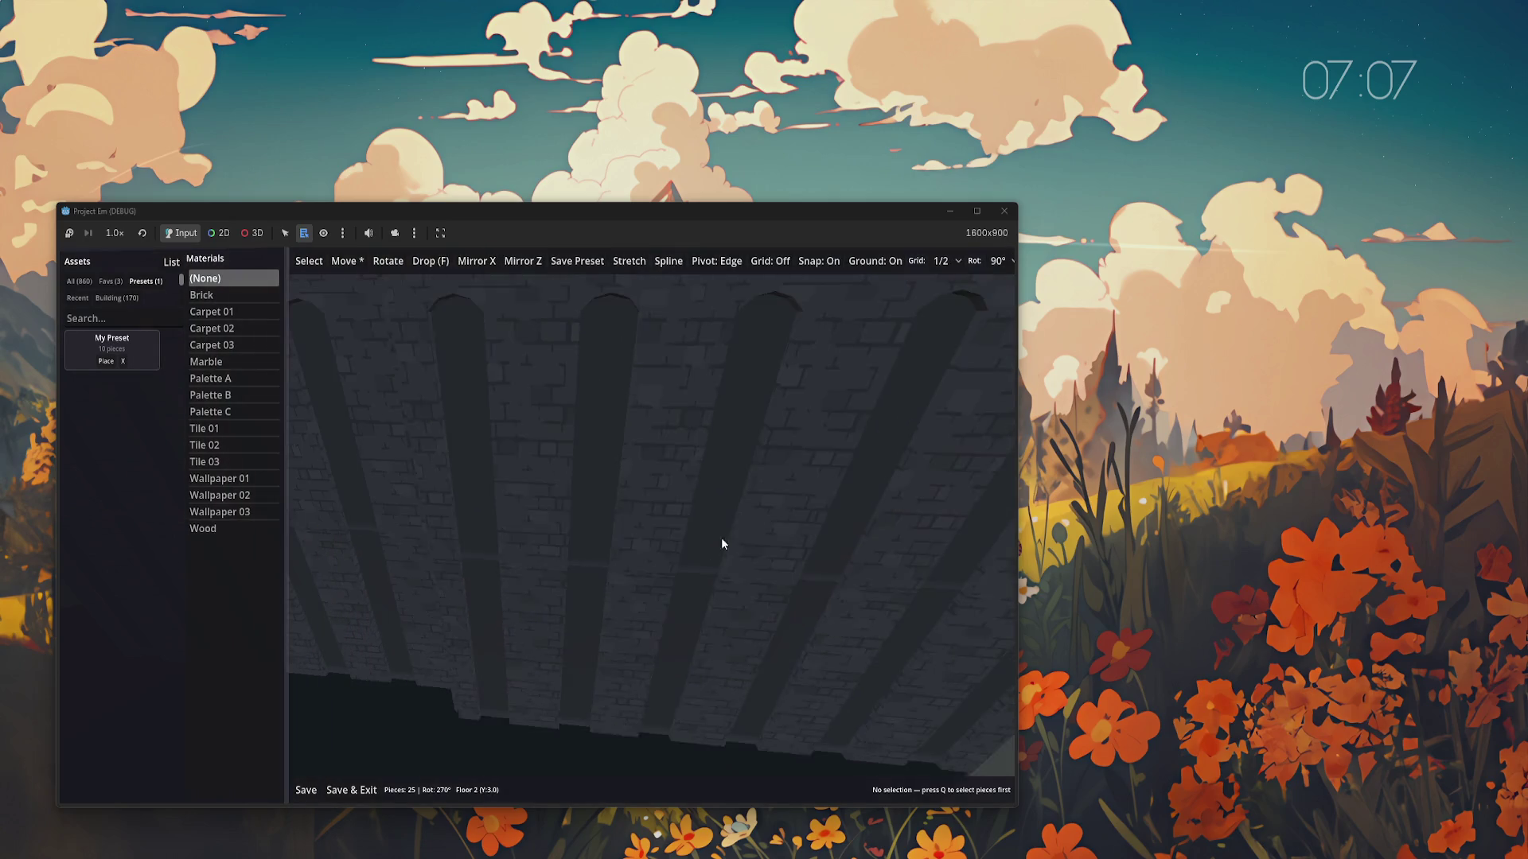
Set grid snapping to 1/8 in the Grid dropdown
click(946, 262)
click(949, 323)
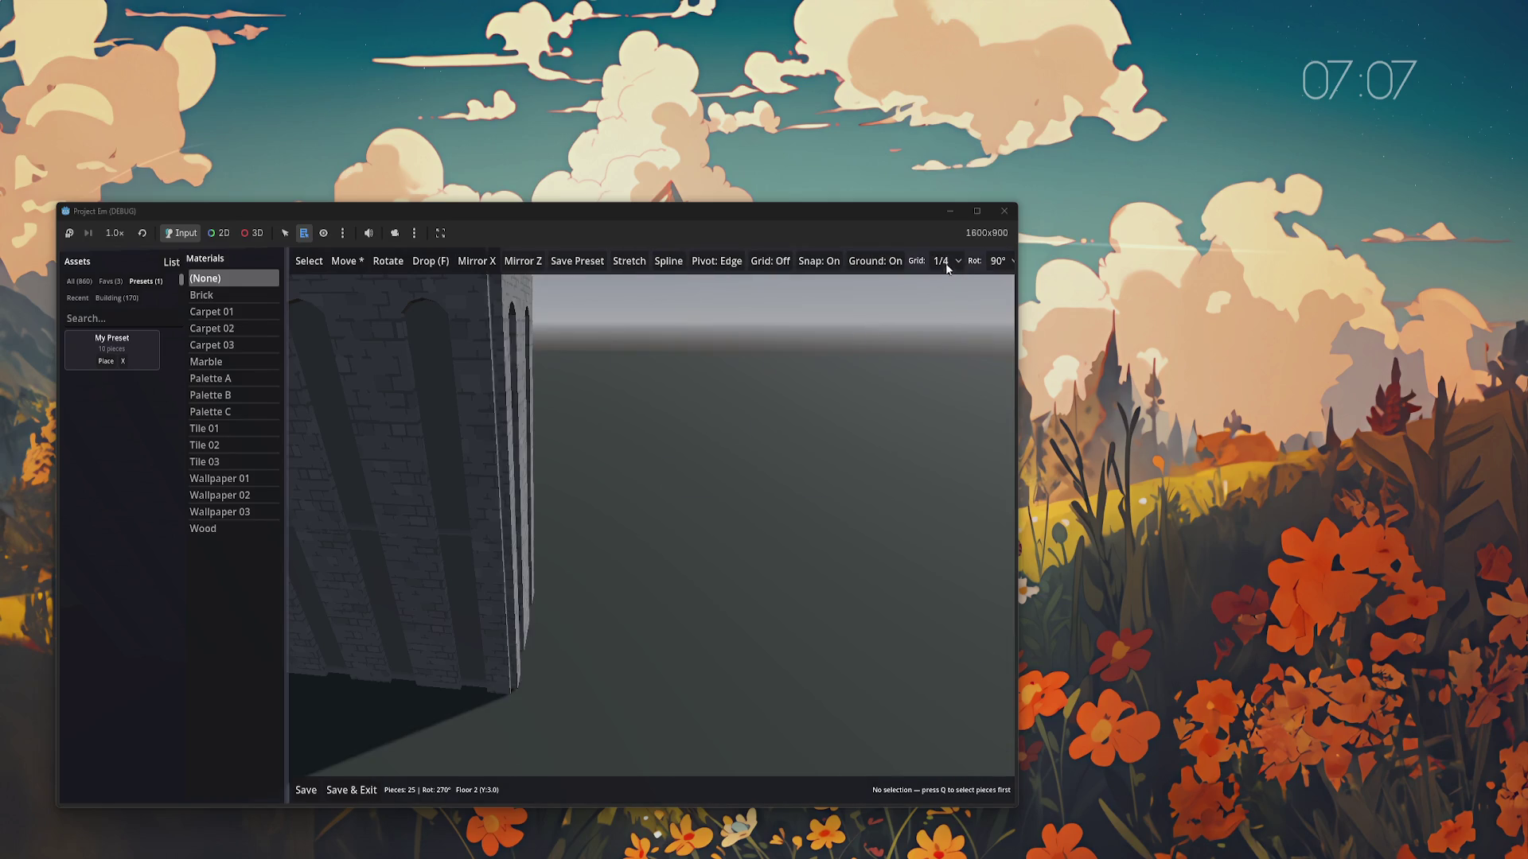
click(945, 261)
click(947, 331)
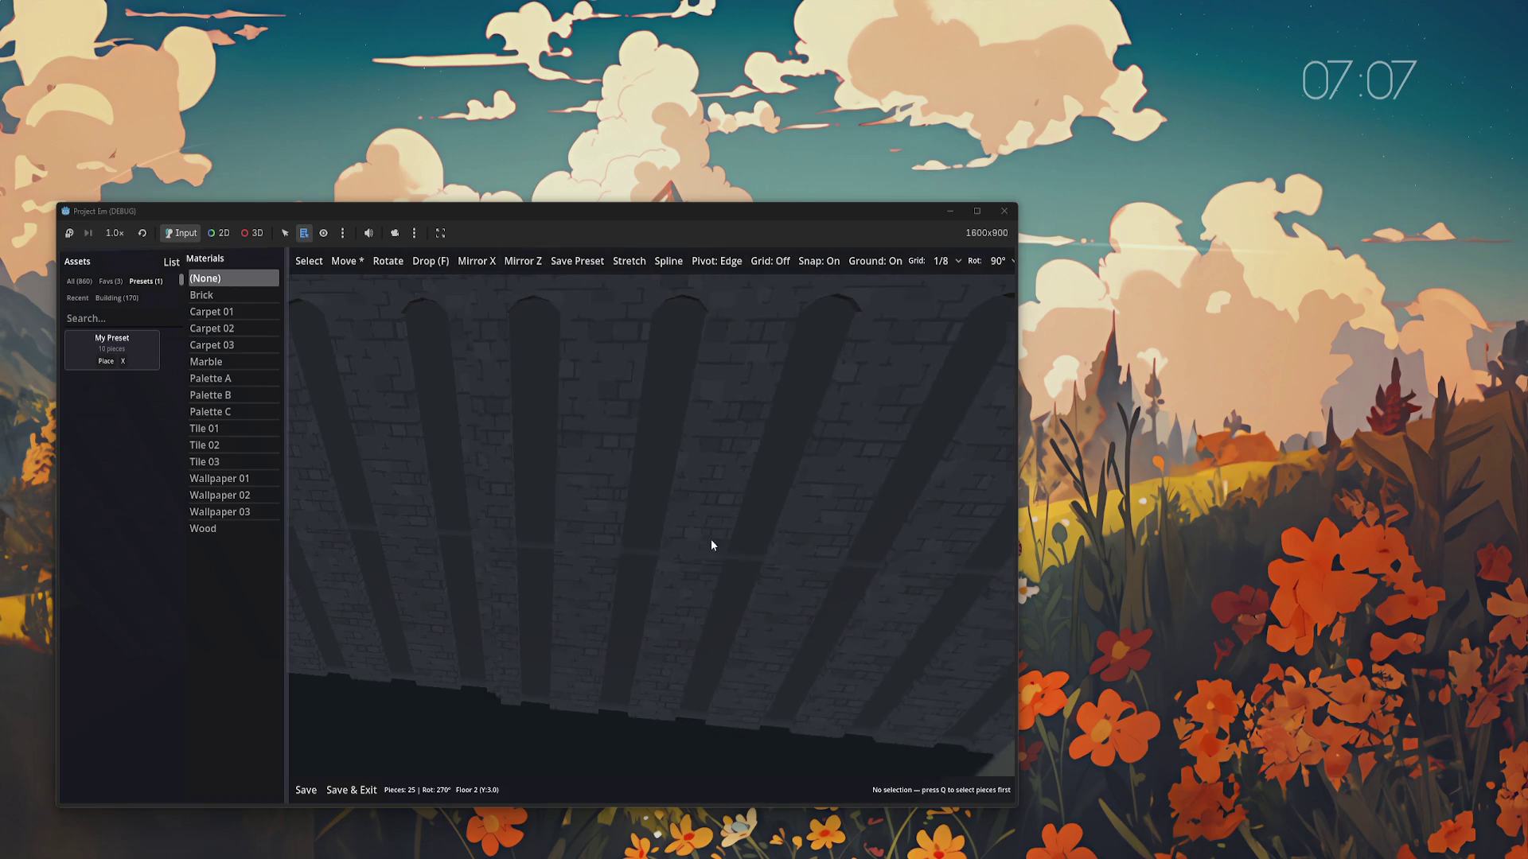
key(f)
key(w)
key(w)
key(w)
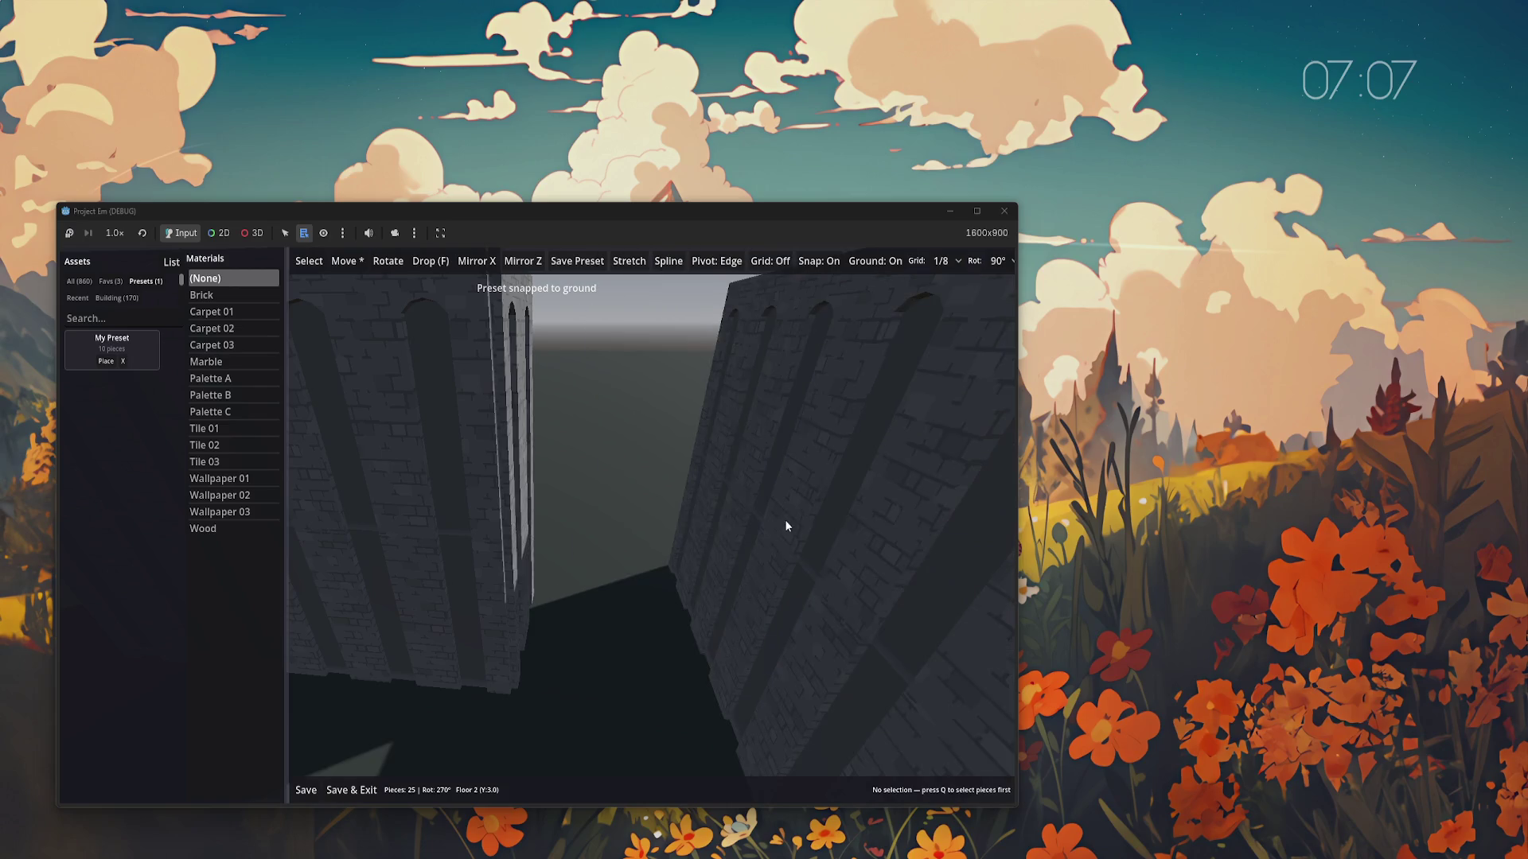
key(Page_Up)
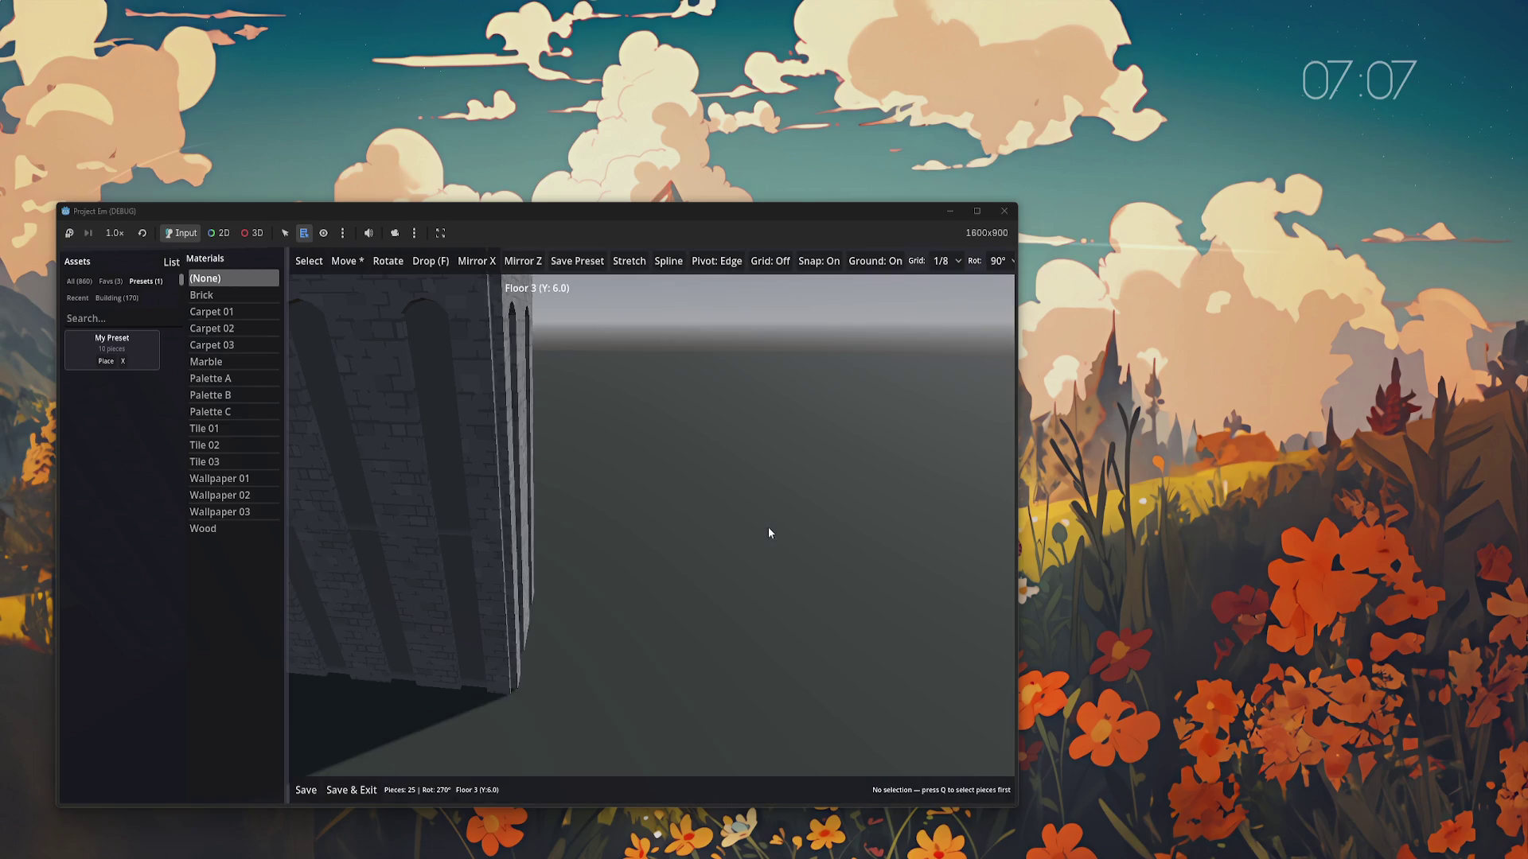
key(s)
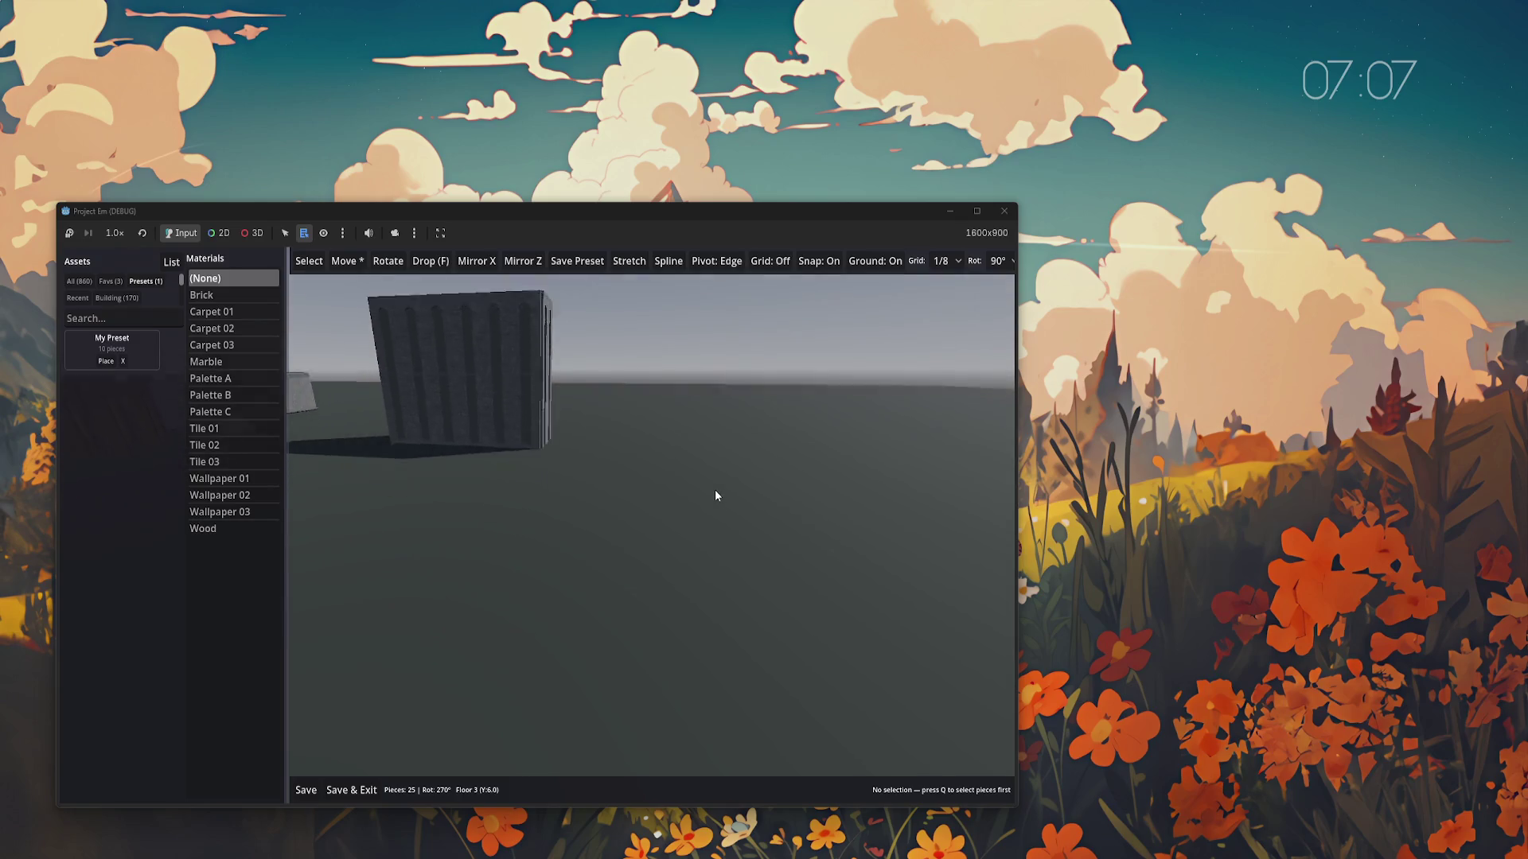
key(d)
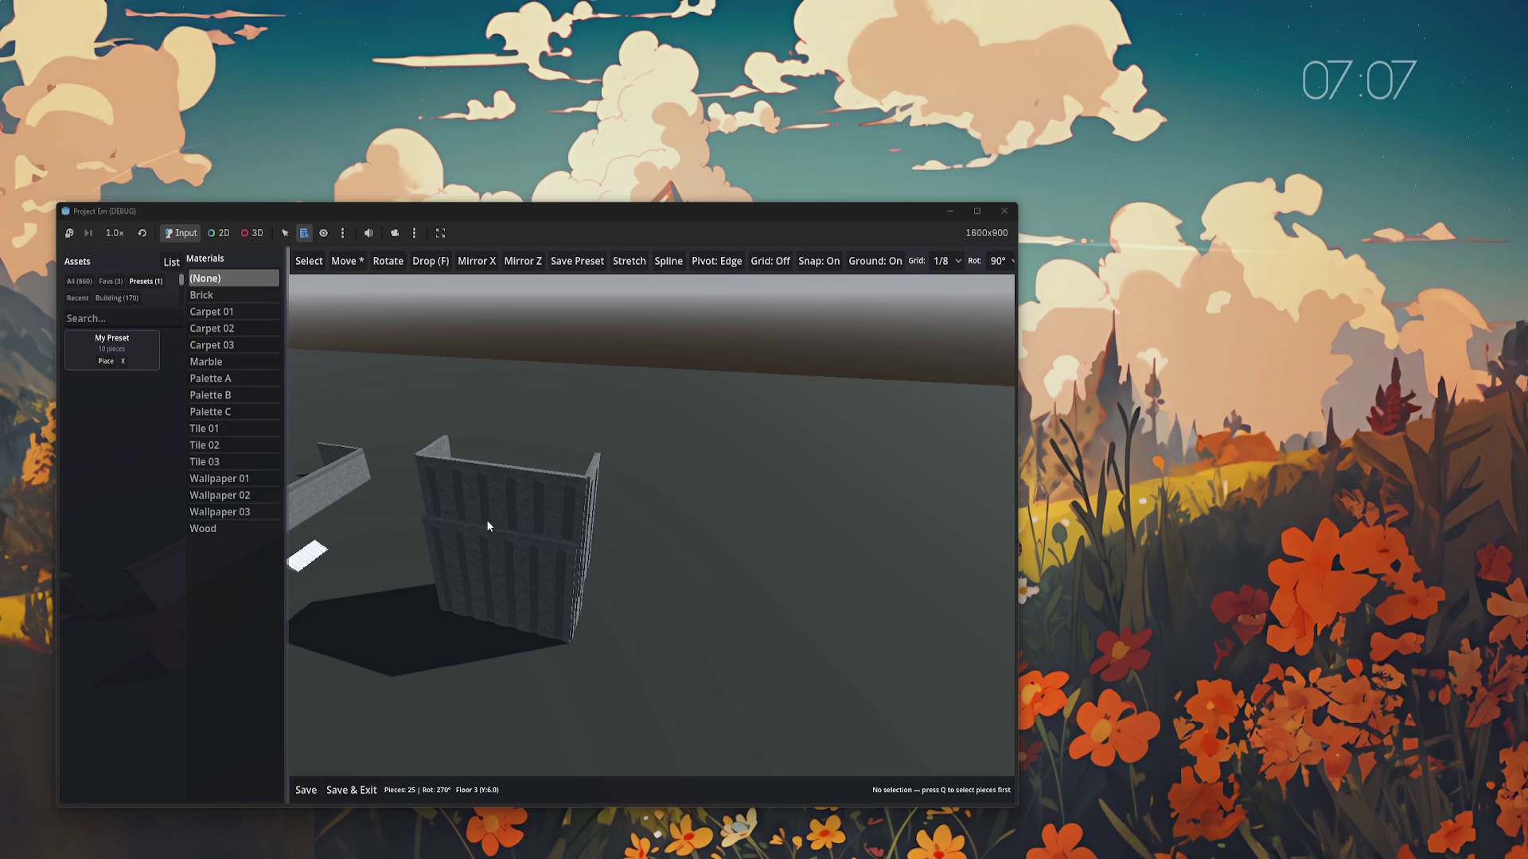
key(m)
key(w)
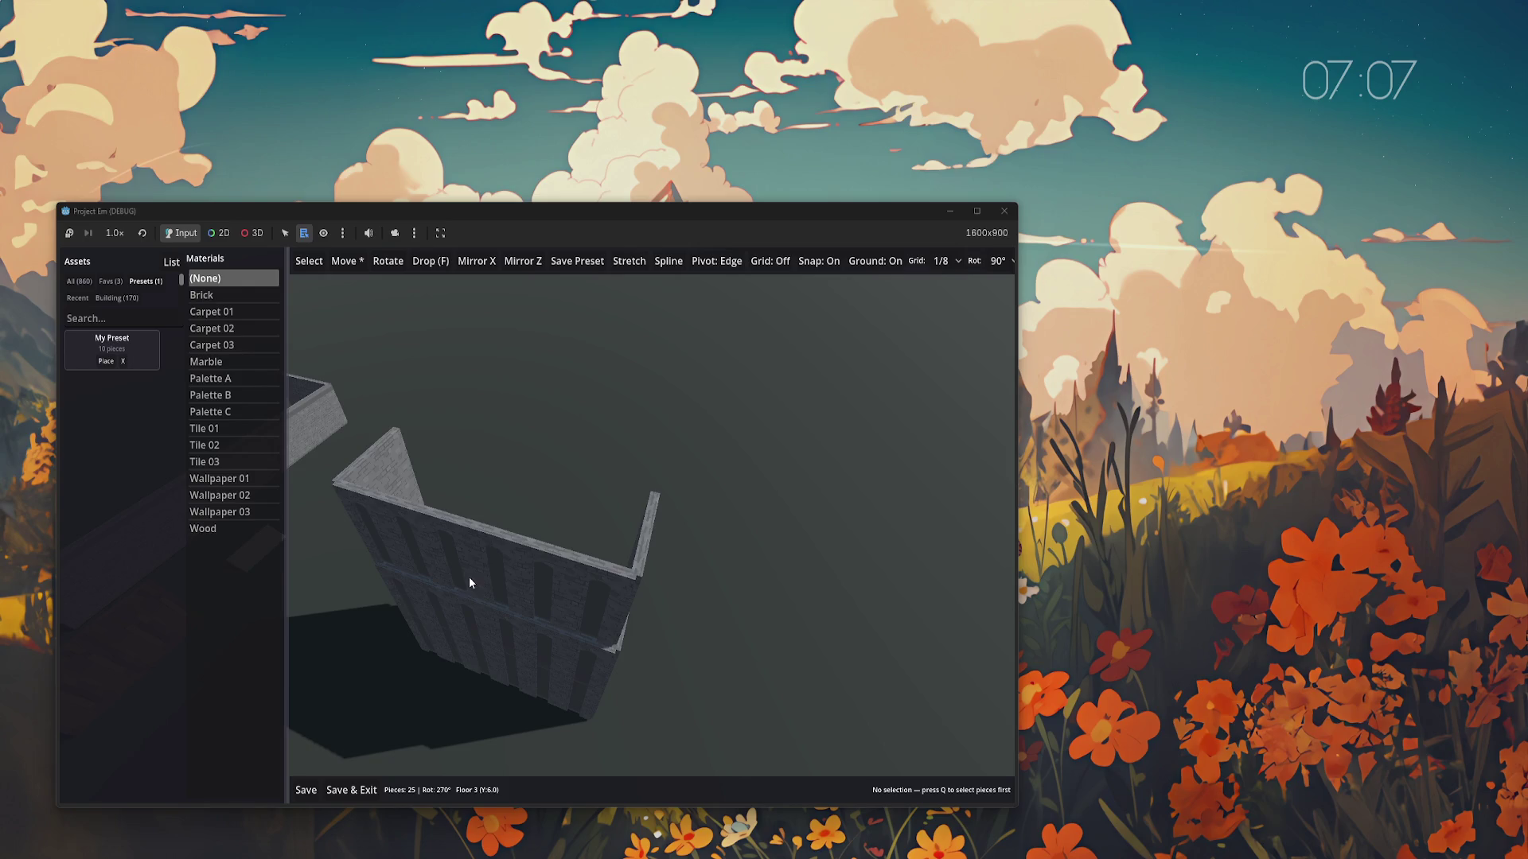
key(a)
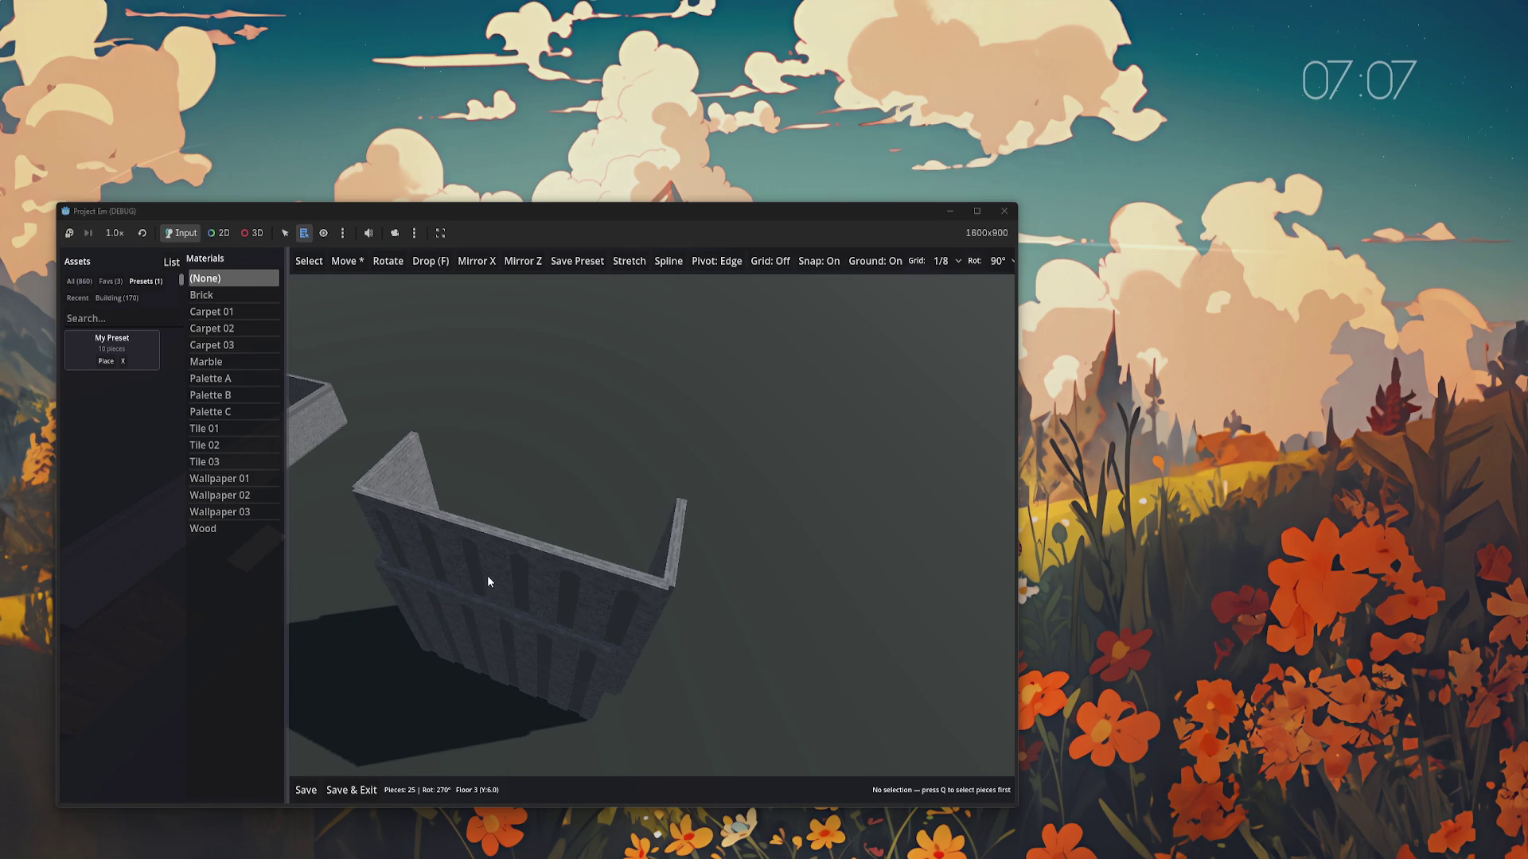
mouse_move(489, 582)
mouse_down()
mouse_move(696, 651)
mouse_move(740, 682)
mouse_up()
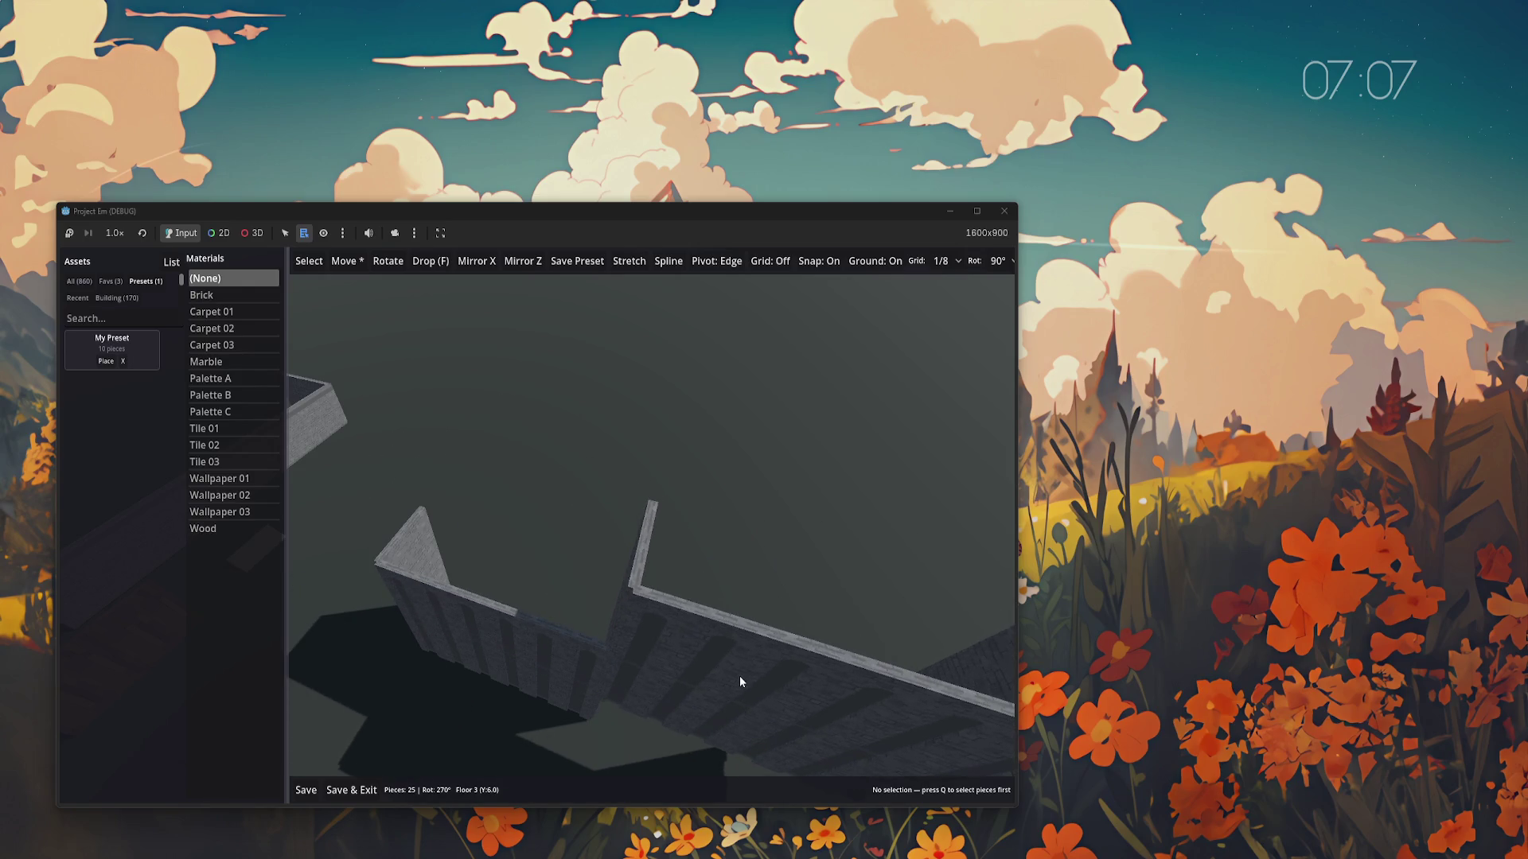
key(Page_Down)
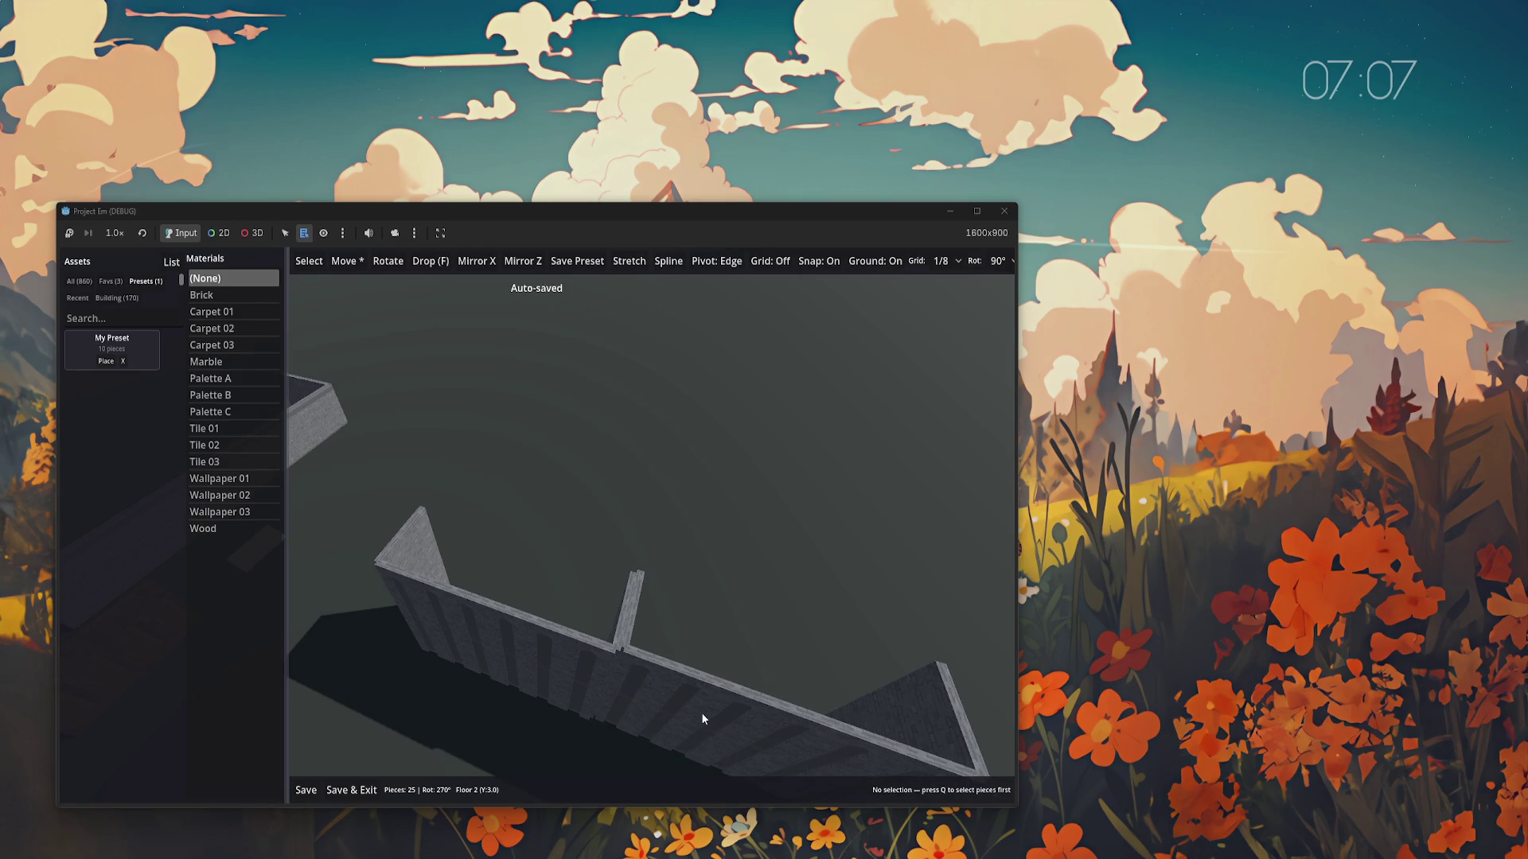
click(941, 263)
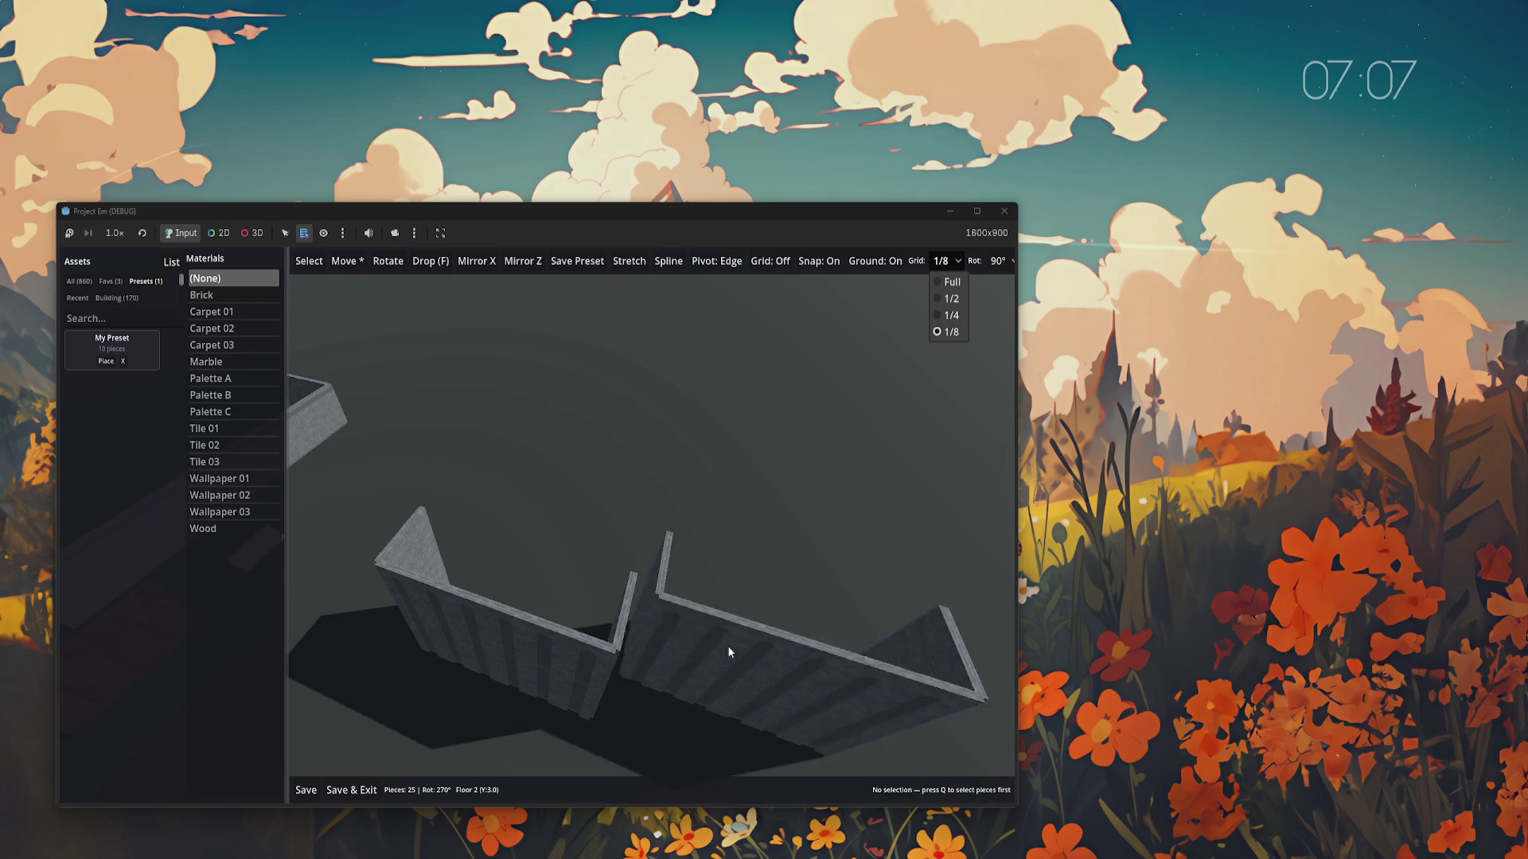
click(714, 720)
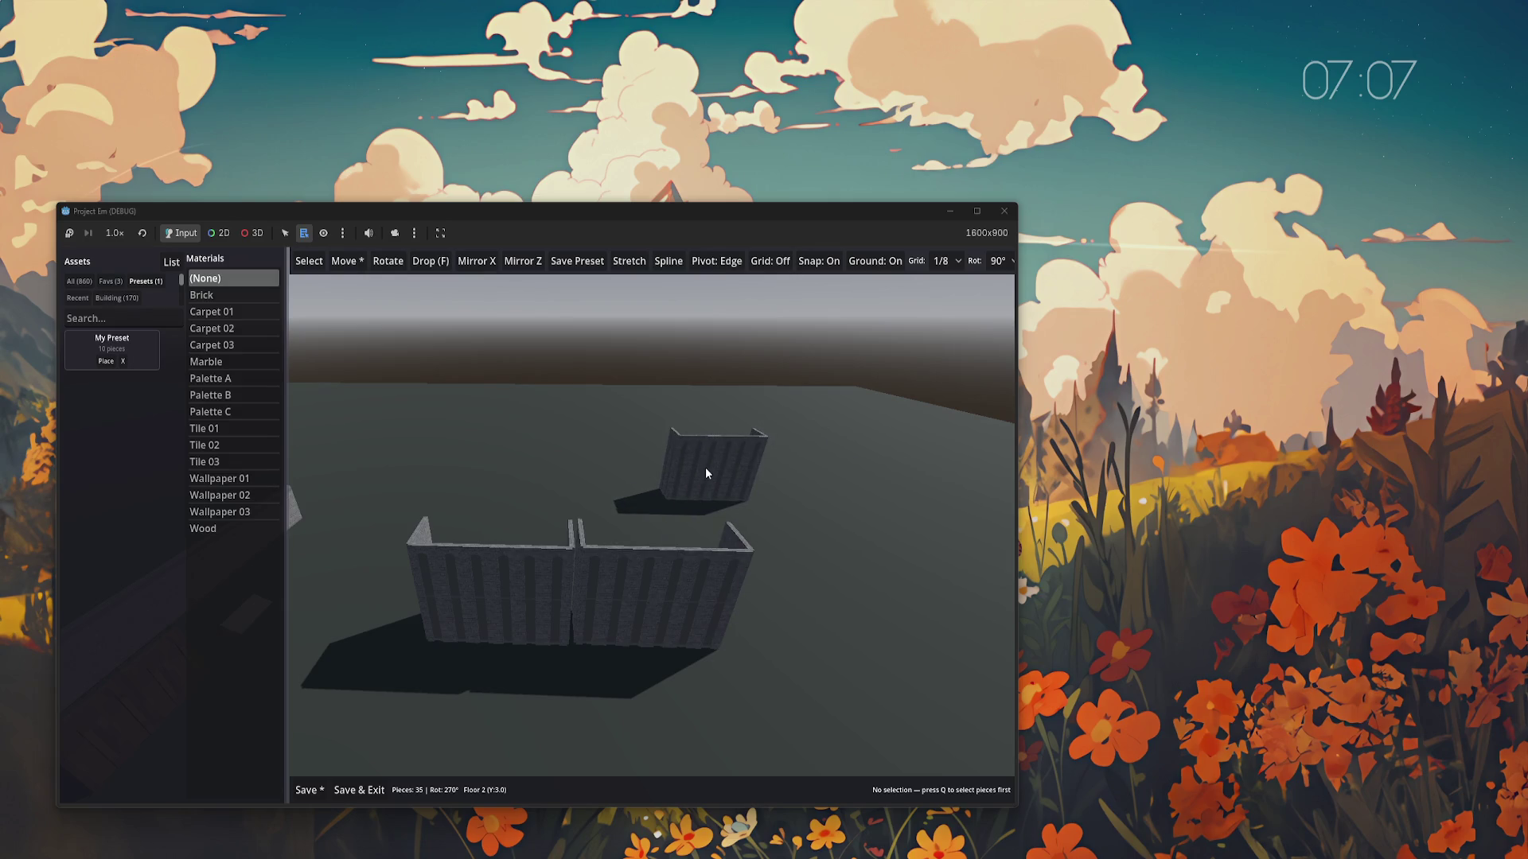
key(Escape)
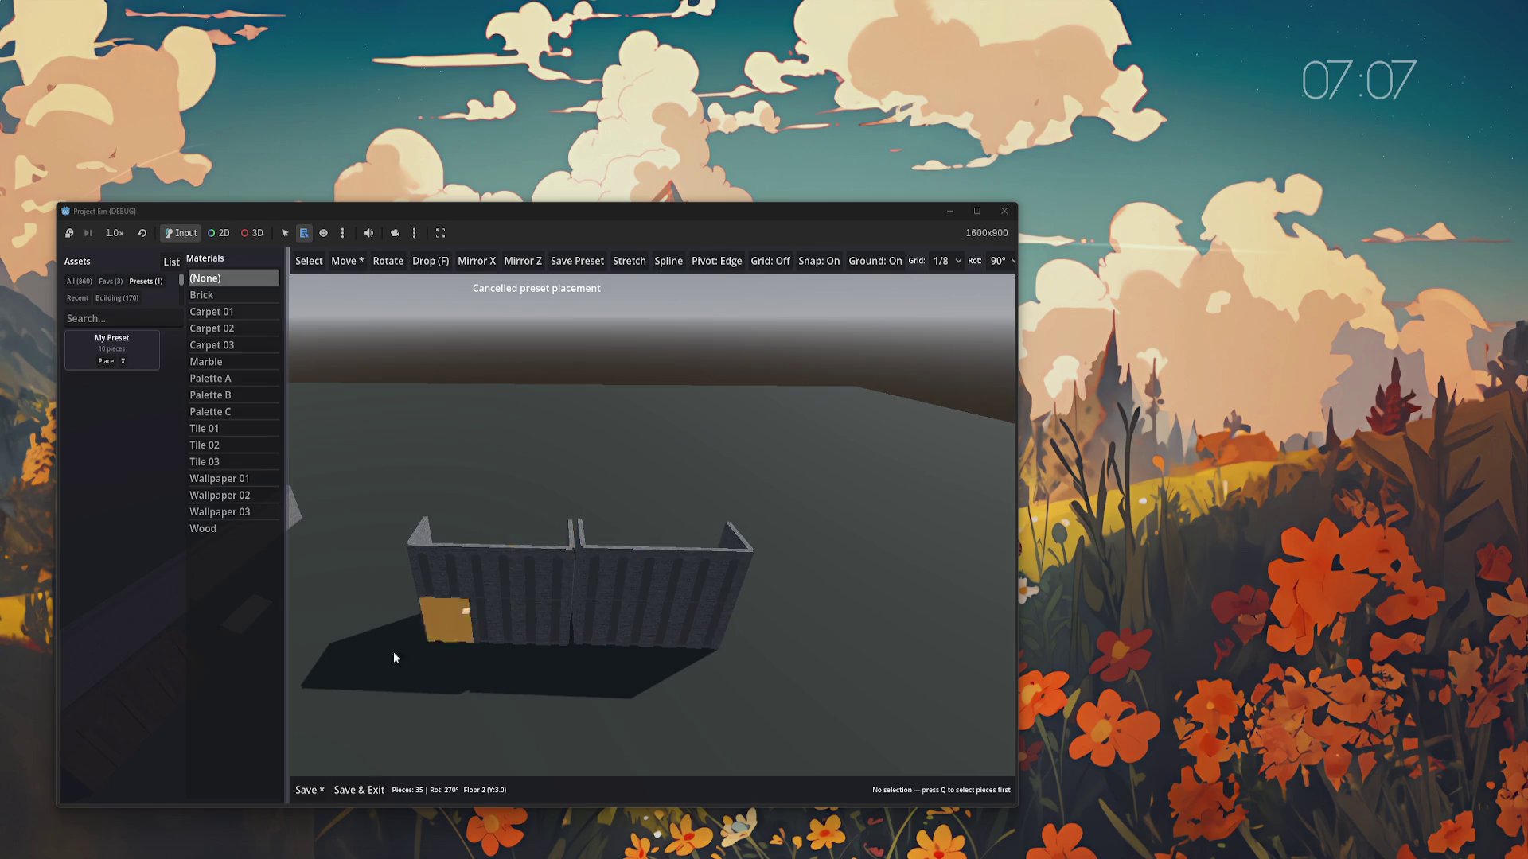
key(ctrl+z)
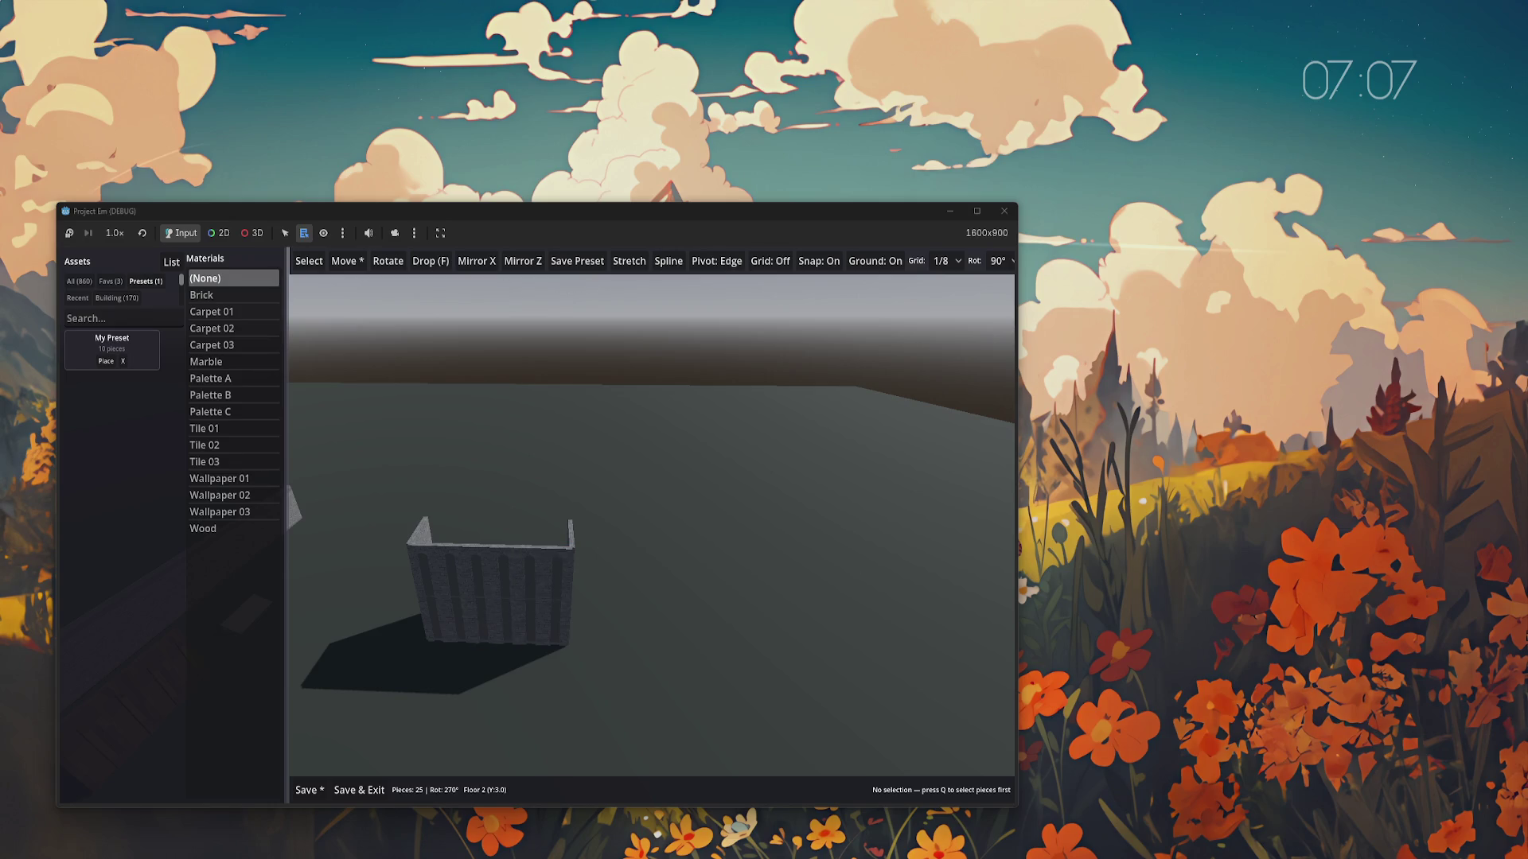
key(alt+F4)
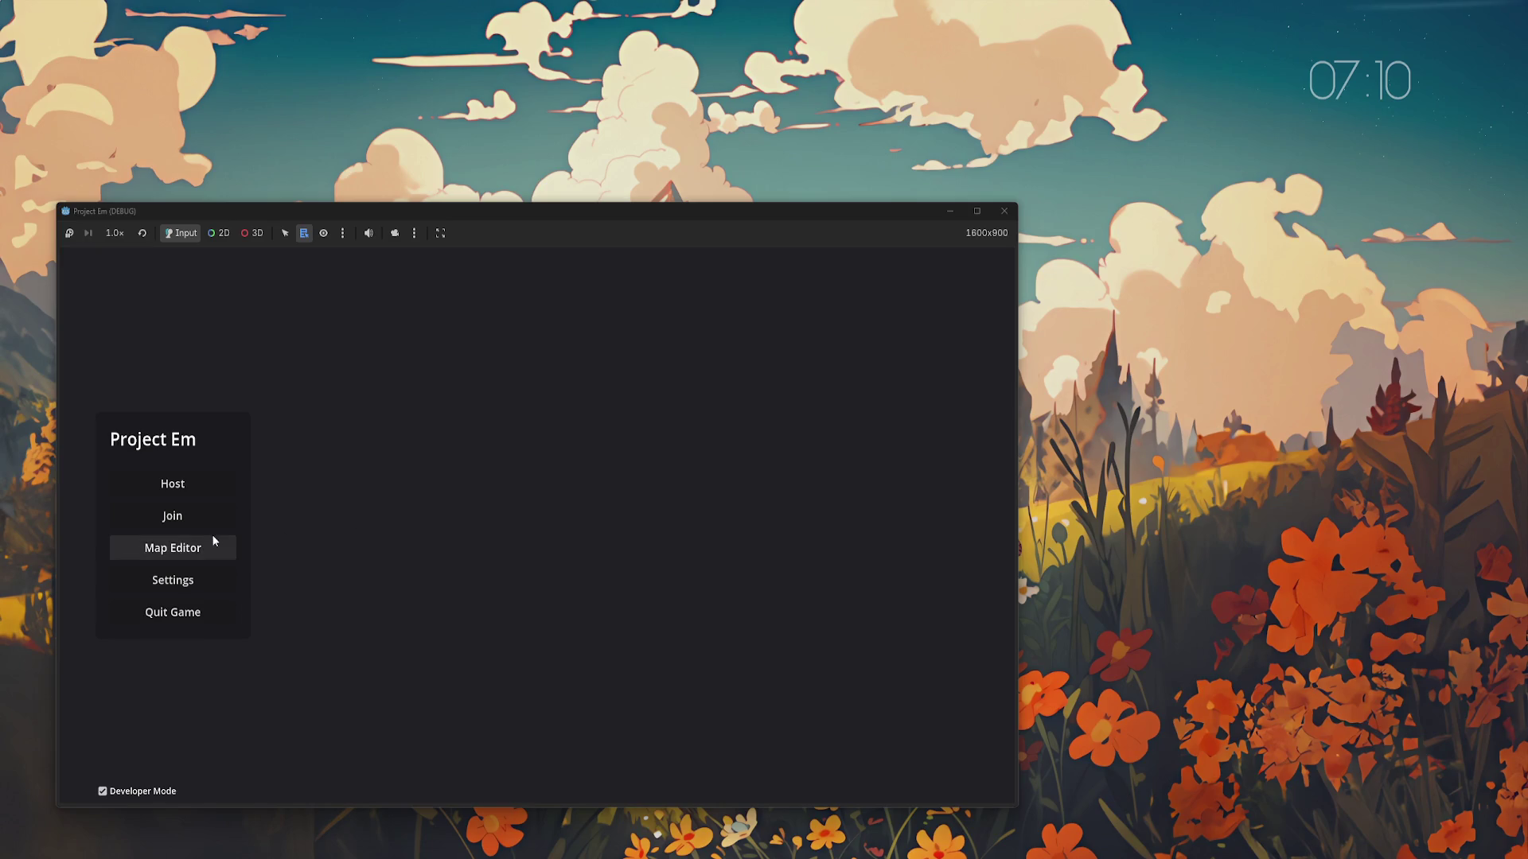
Open the Map Editor, edit the Test map and show the saved presets list
click(193, 549)
click(584, 479)
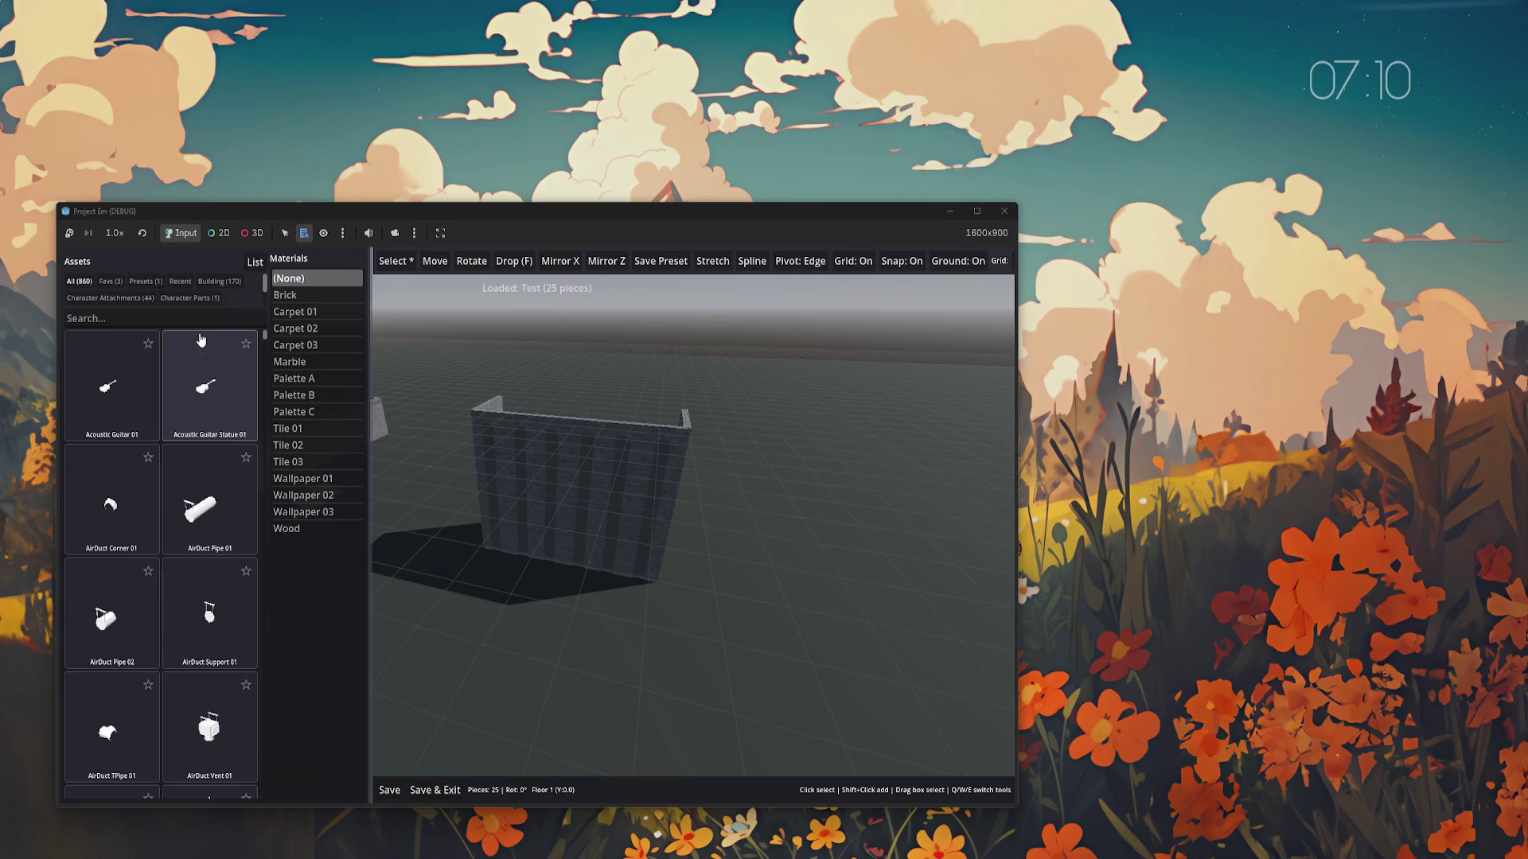
click(138, 283)
Adjust the view, narrow the assets panel, and keep grid snapping at 1/2
key(d)
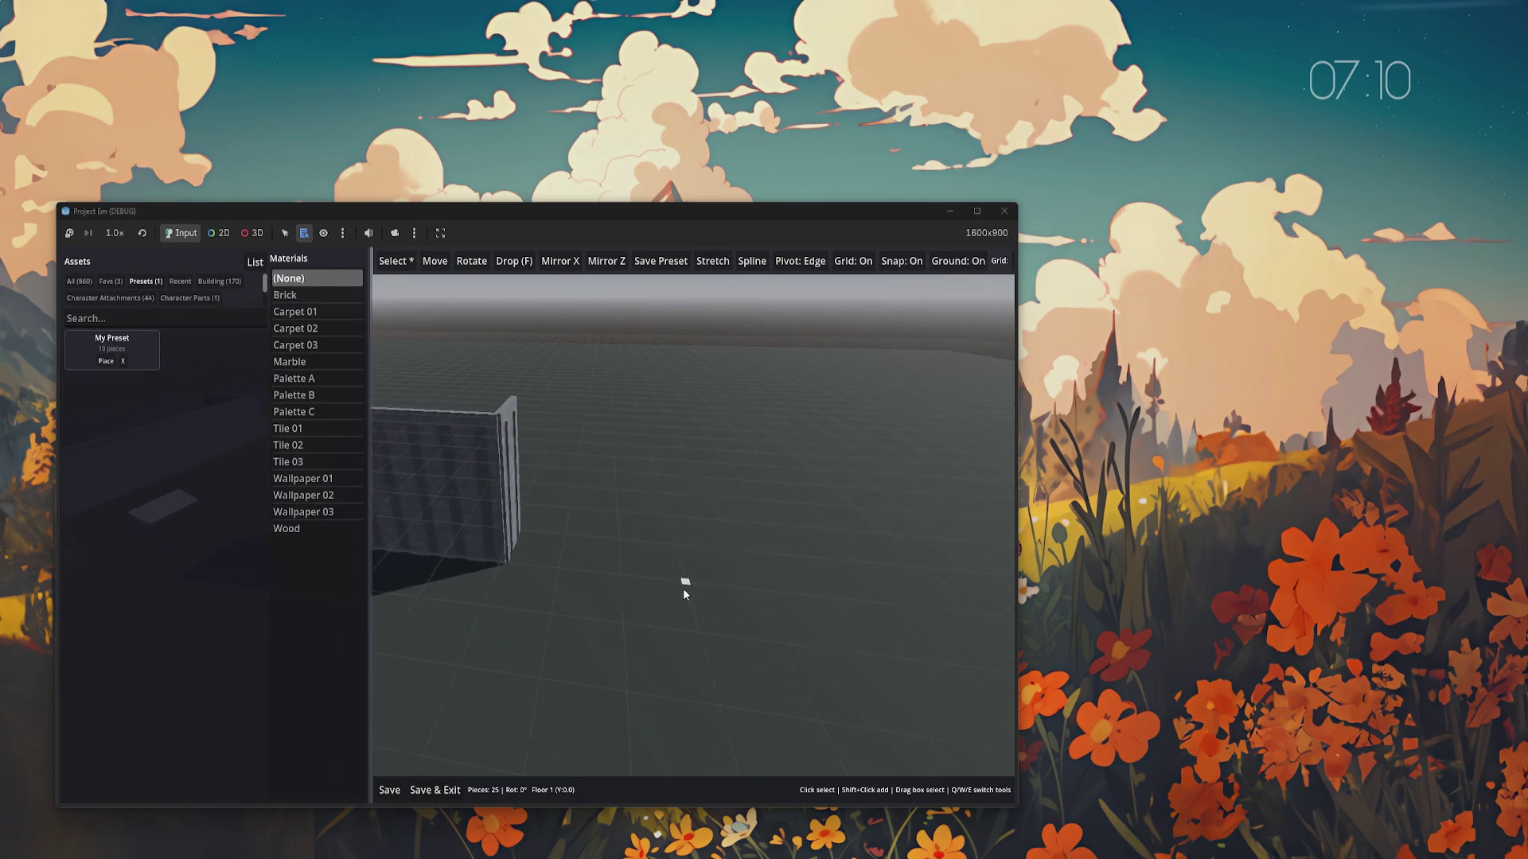
key(a)
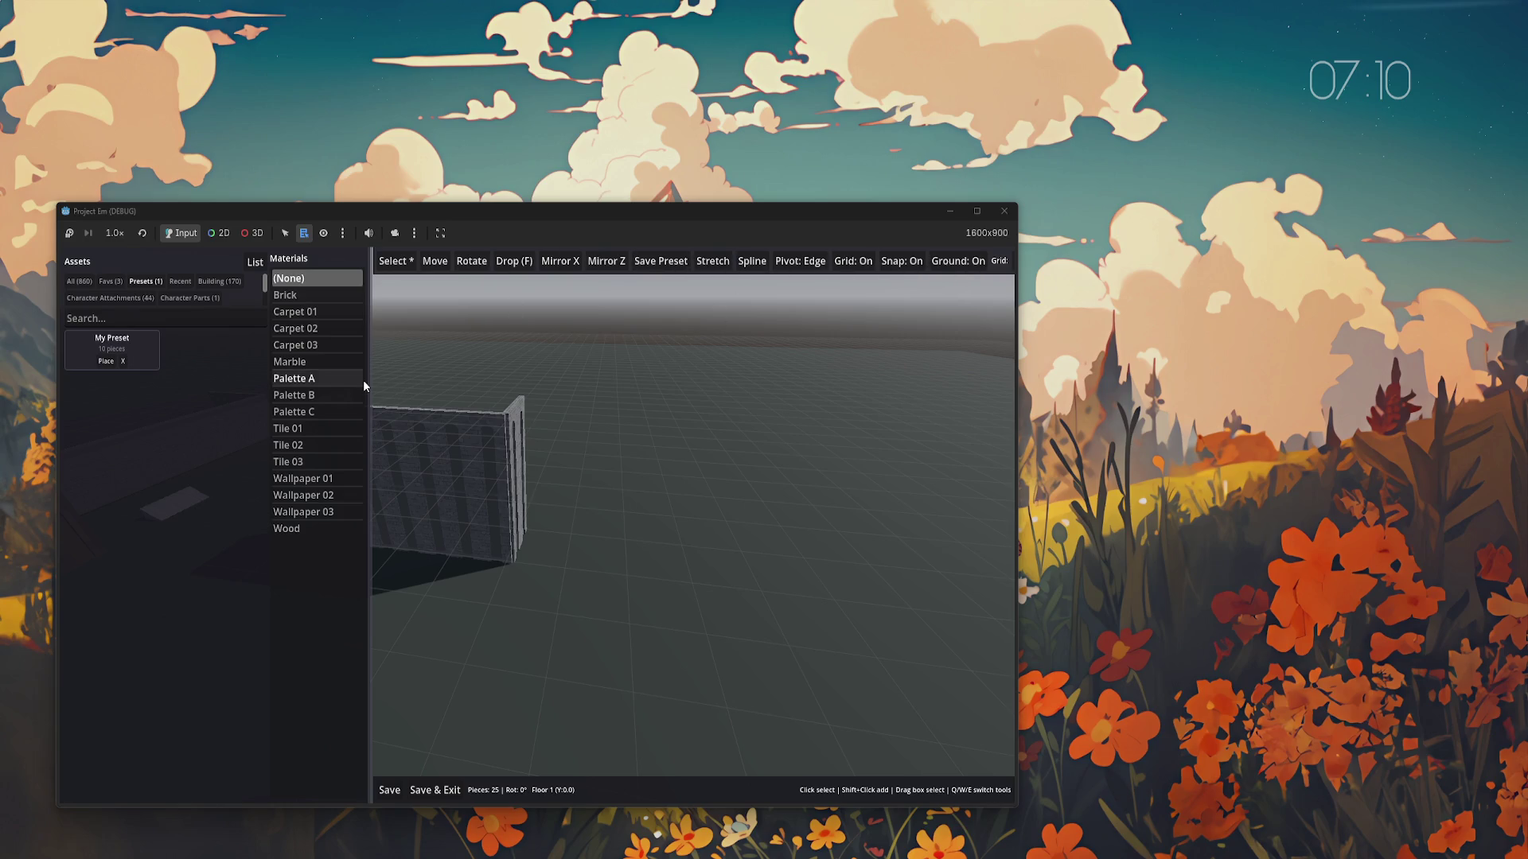
drag(371, 382, 291, 382)
click(949, 261)
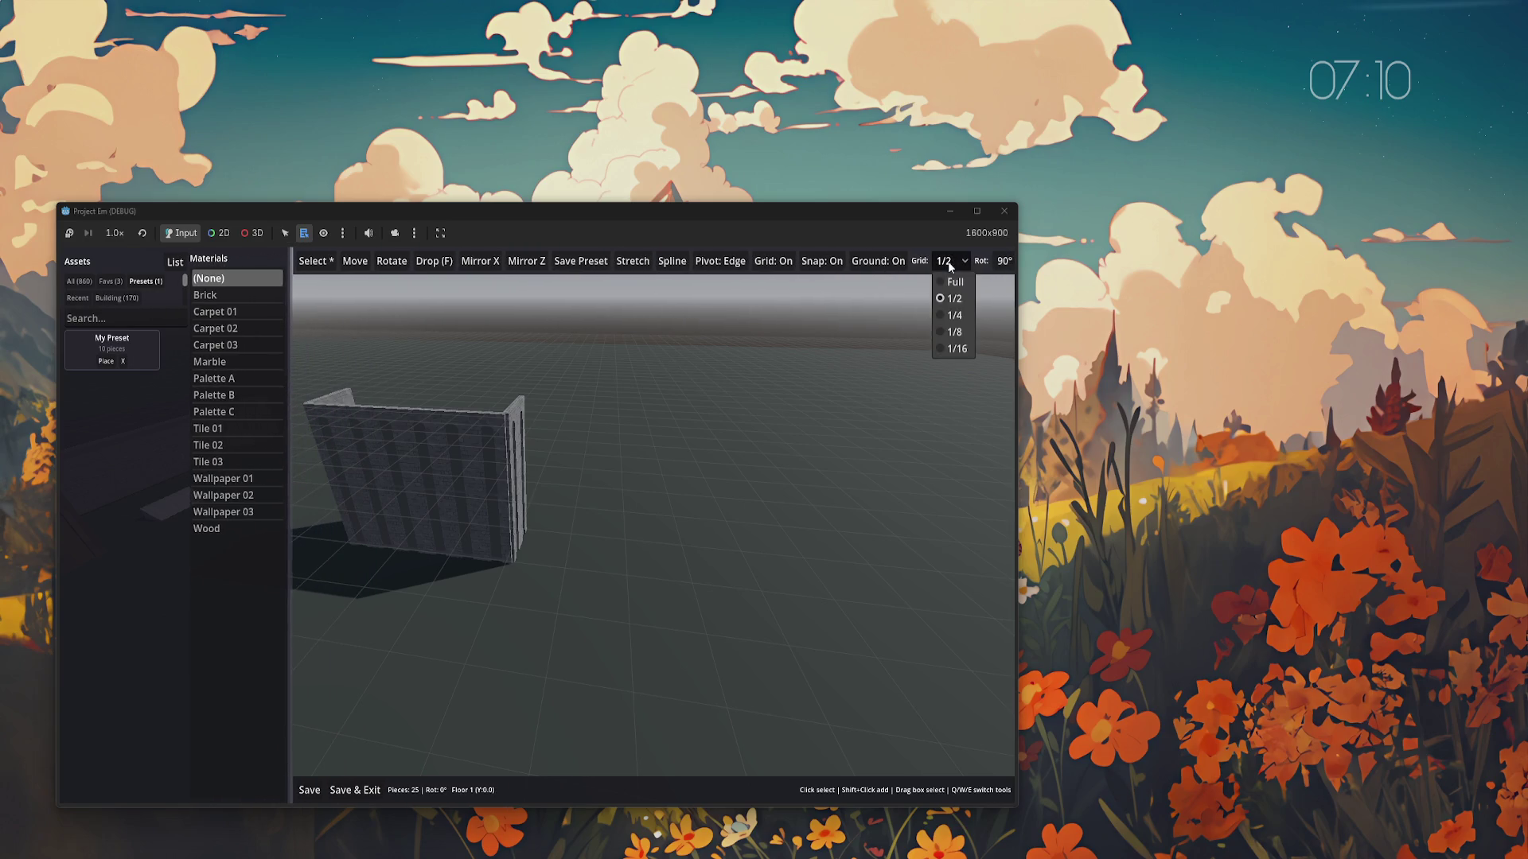
click(954, 341)
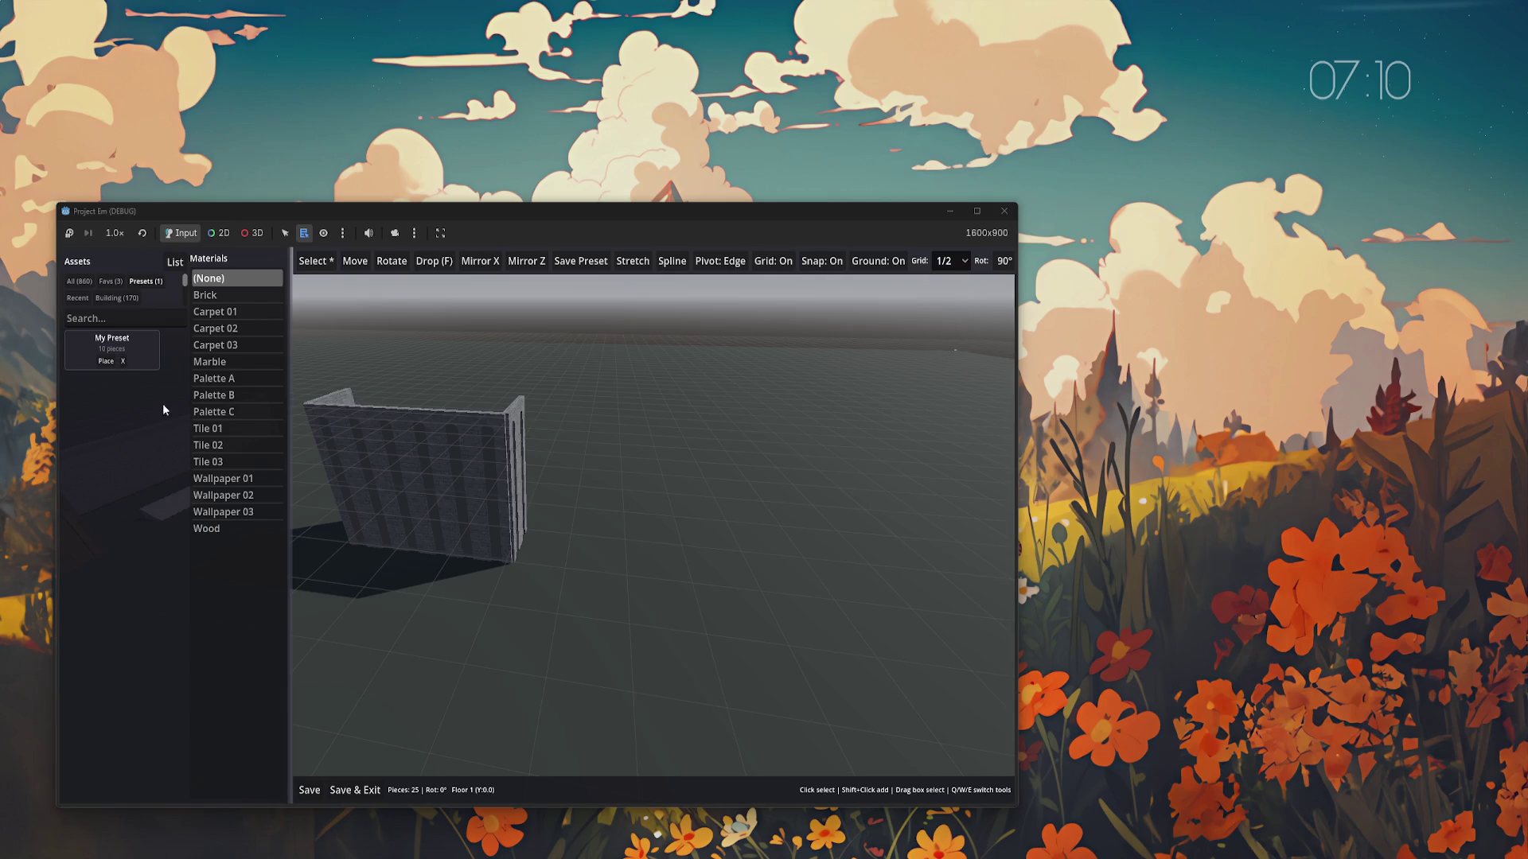